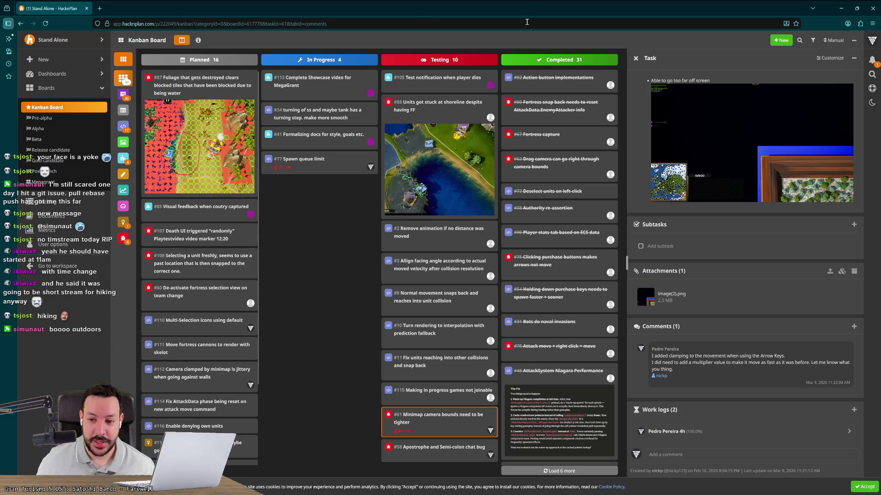
Close the open task panel and open task #77 'Spawn queue limit' from In Progress
click(353, 202)
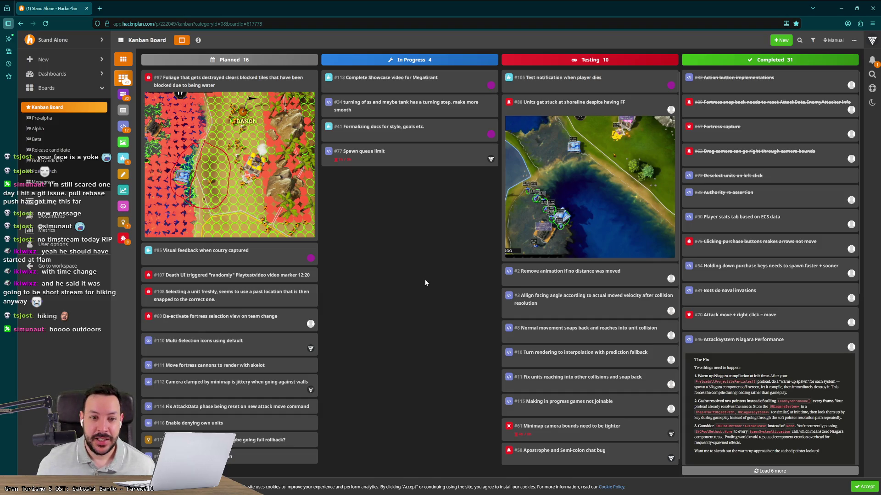
click(414, 161)
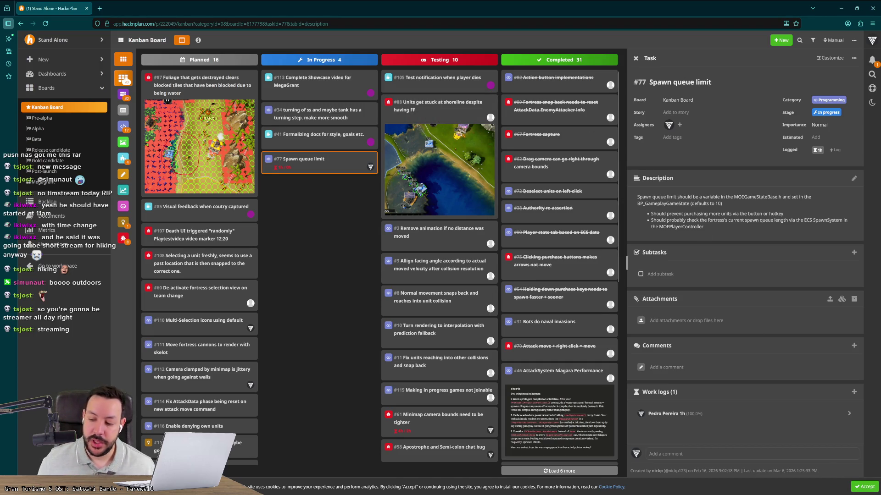
Check the clock and jot session times '11:23 ---> 13:00' and '15:00 -> 18:00' in the address bar
click(854, 493)
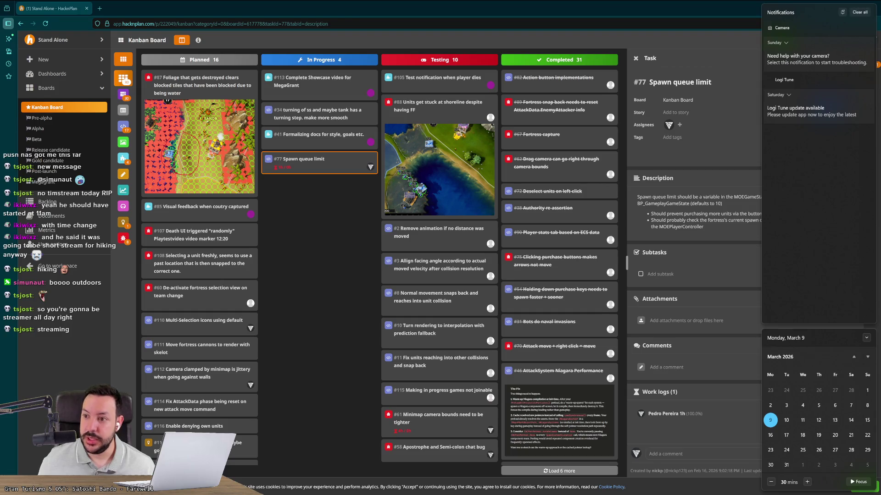
click(282, 391)
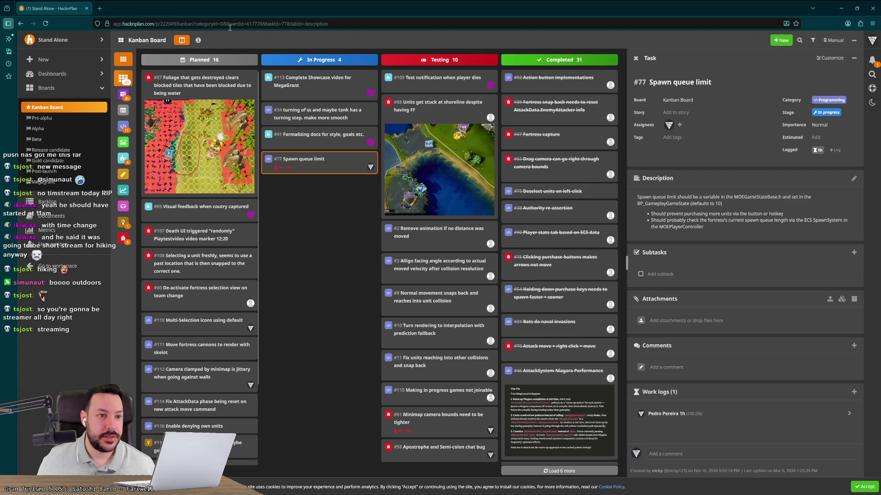
key(ctrl+l)
text(11:23 -)
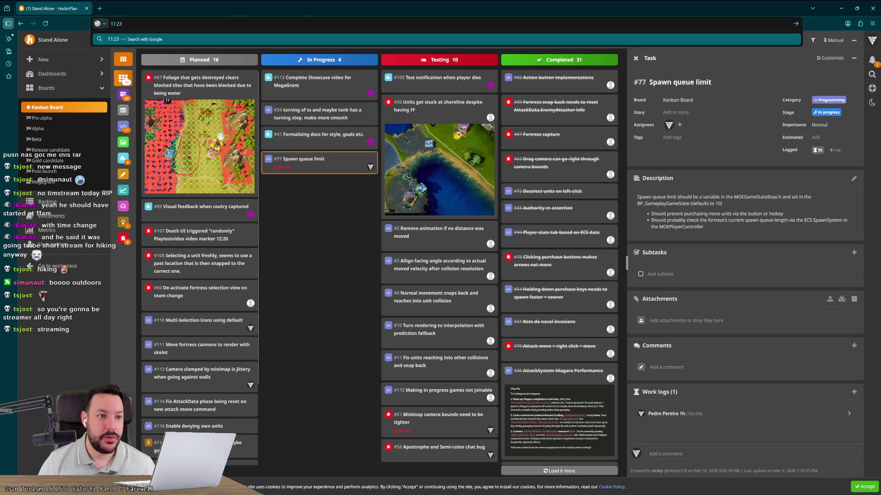
text(--)
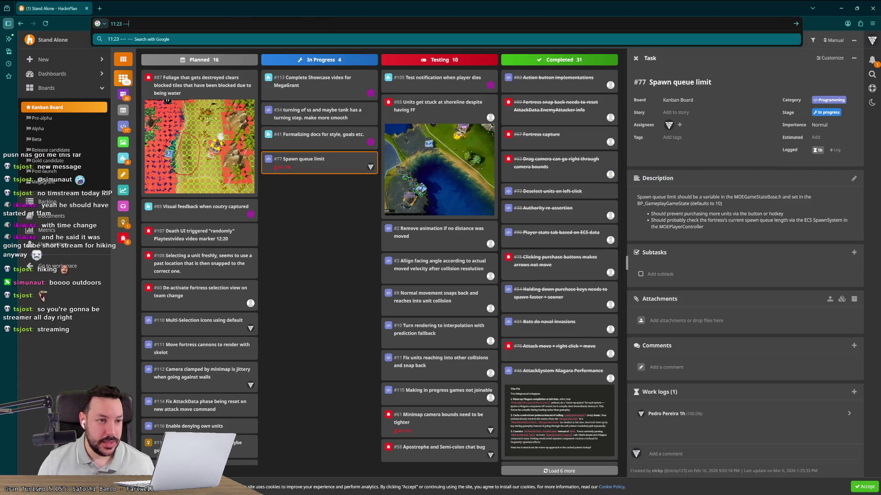
text(> 13:00)
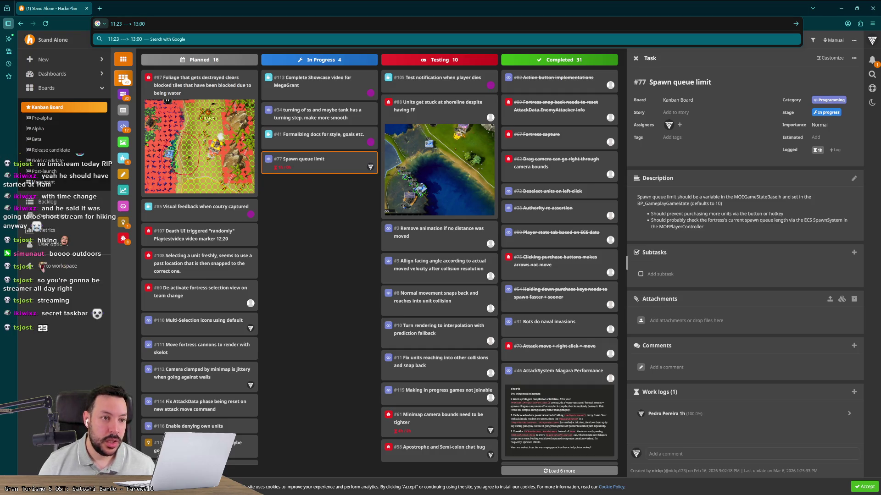
text( |)
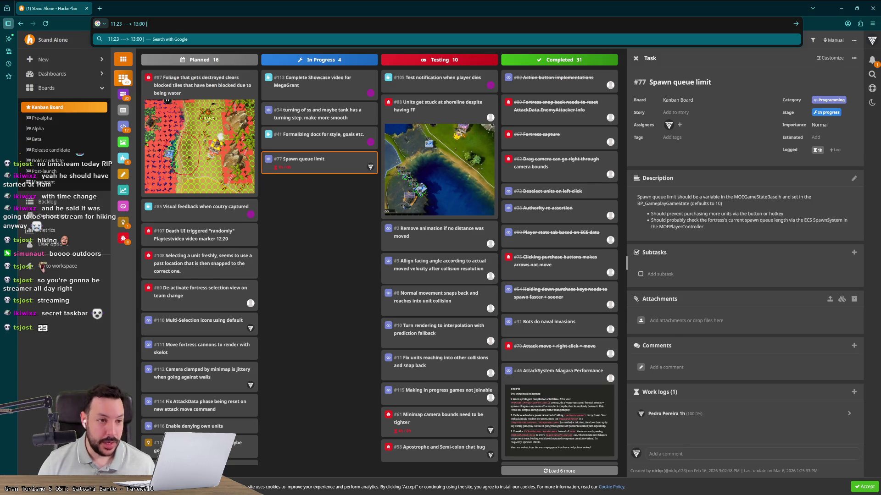
text(||||| 15)
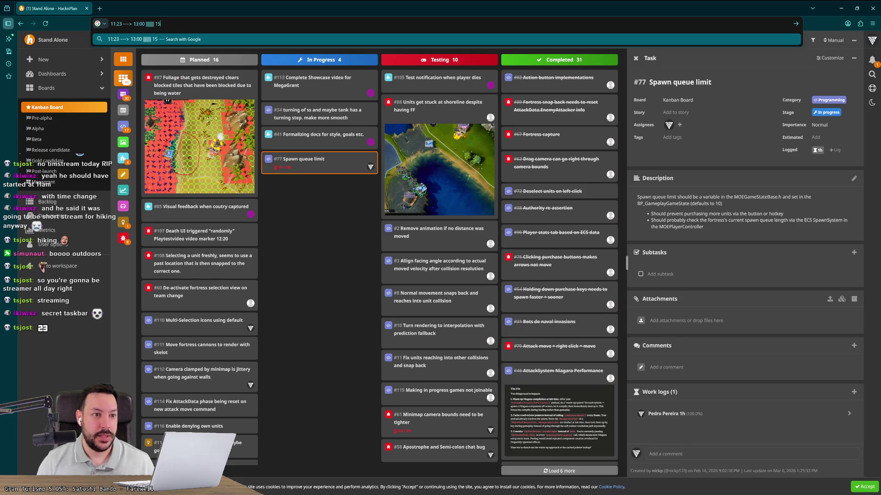
text(:00 ->)
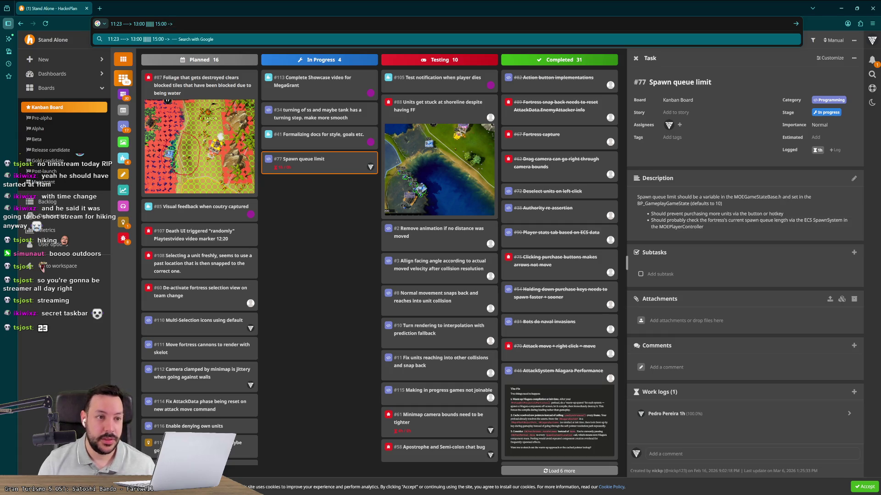
text( 17)
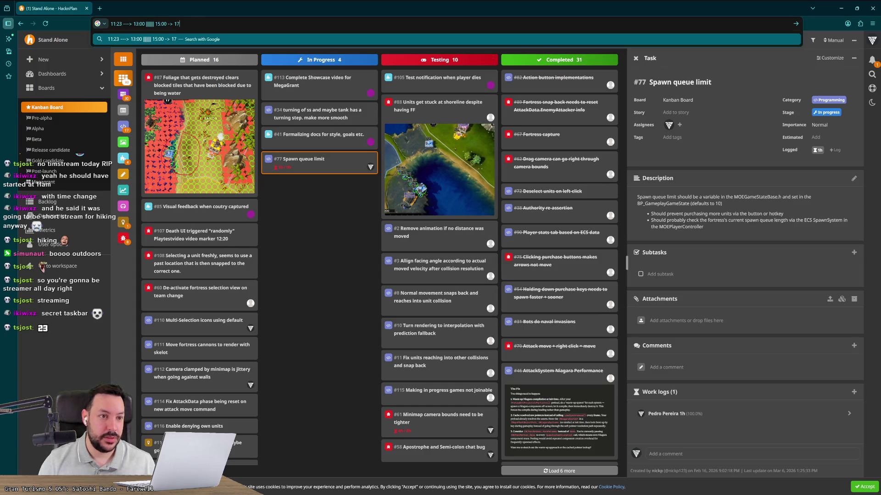
key(BackSpace)
text(8:00)
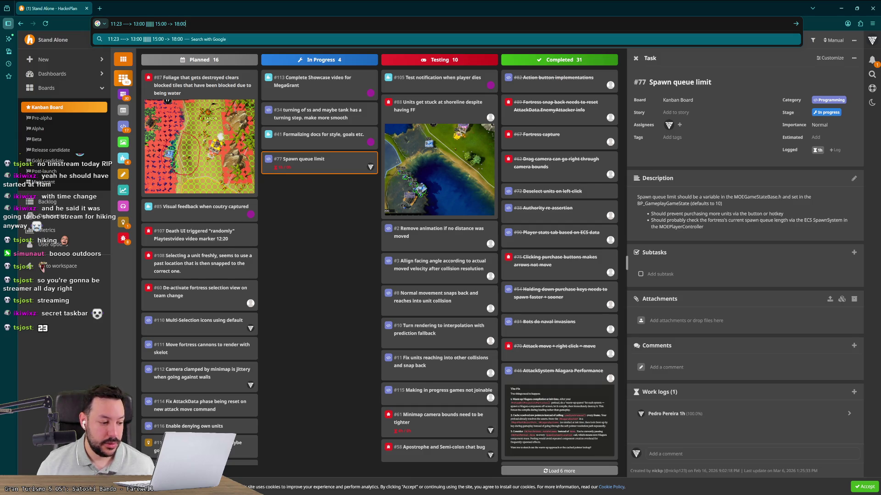
Clear the jotted notes and close the Spawn queue limit task details
key(ctrl+a)
key(BackSpace)
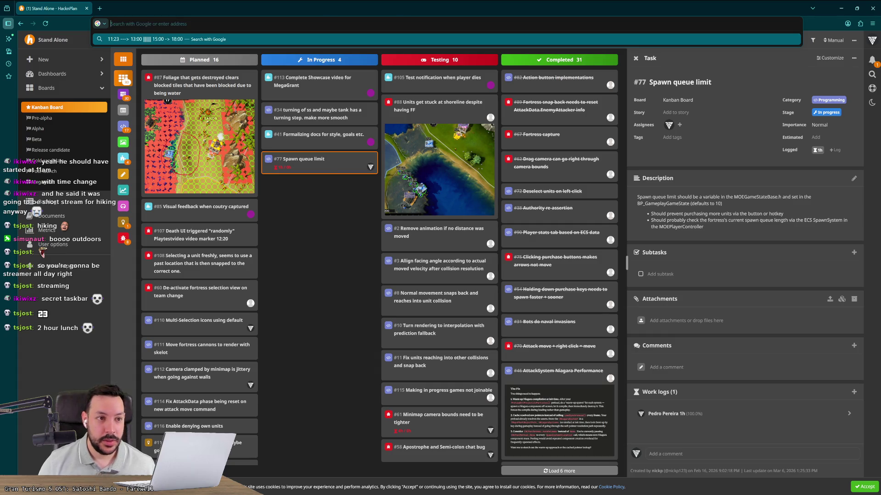
key(Escape)
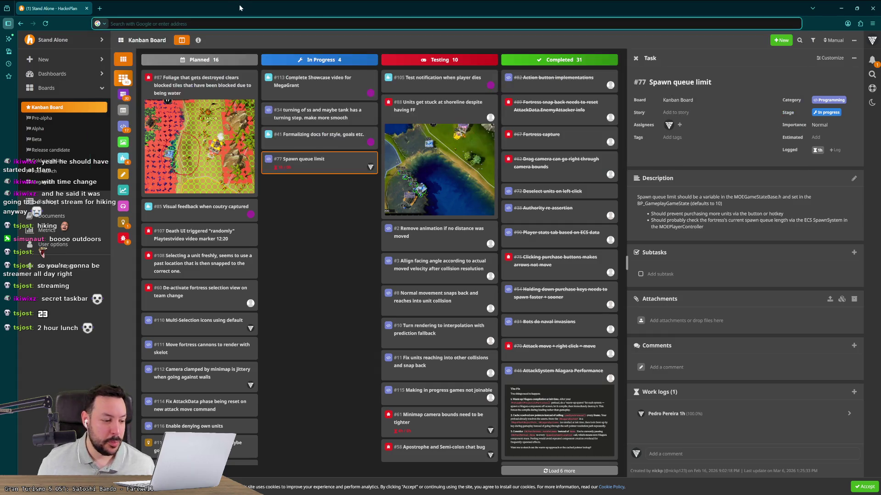
click(301, 218)
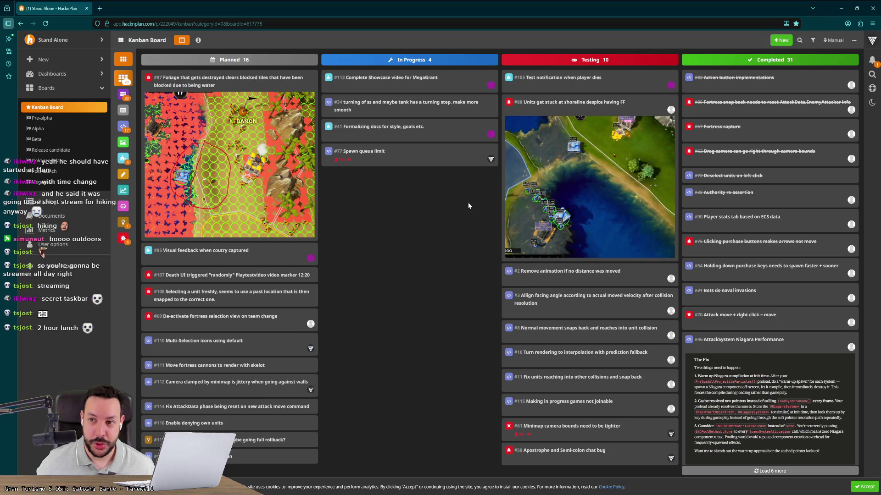
Drag task #112 from Planned into In Progress, then open task #61's details
scroll(312, 284, down, 3)
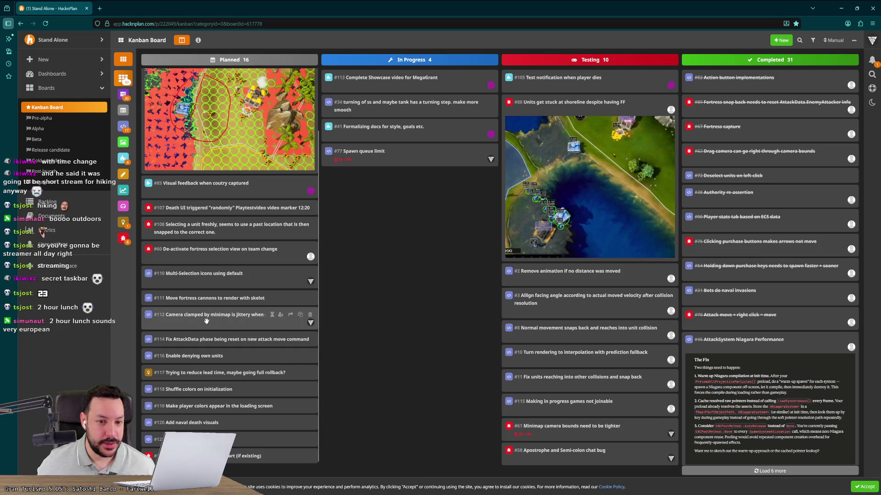
drag(206, 320, 404, 252)
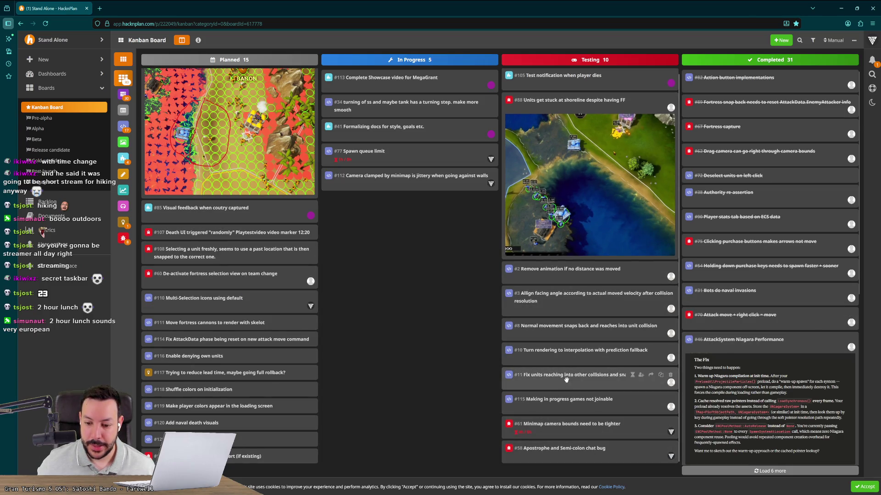
click(570, 436)
scroll(733, 326, down, 5)
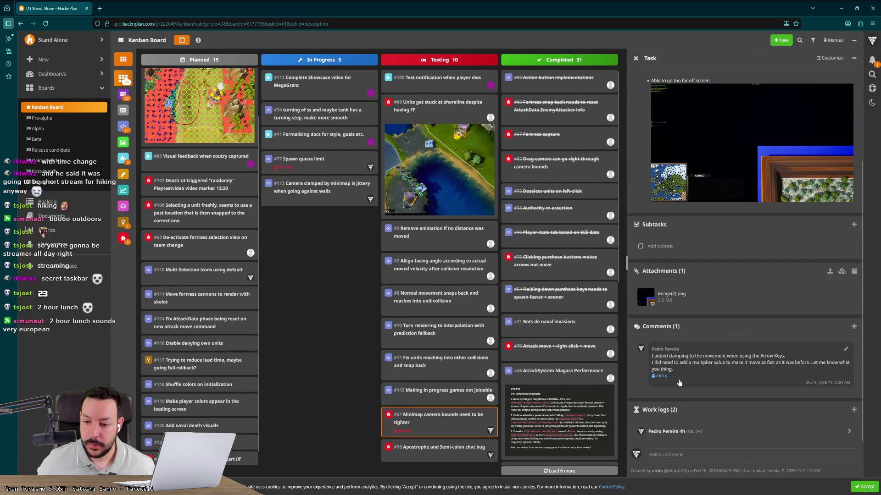
Cancel an edit of task #61's comment, then open task #112 and its camera-jitter-bounds.mp4 attachment
drag(680, 383, 645, 359)
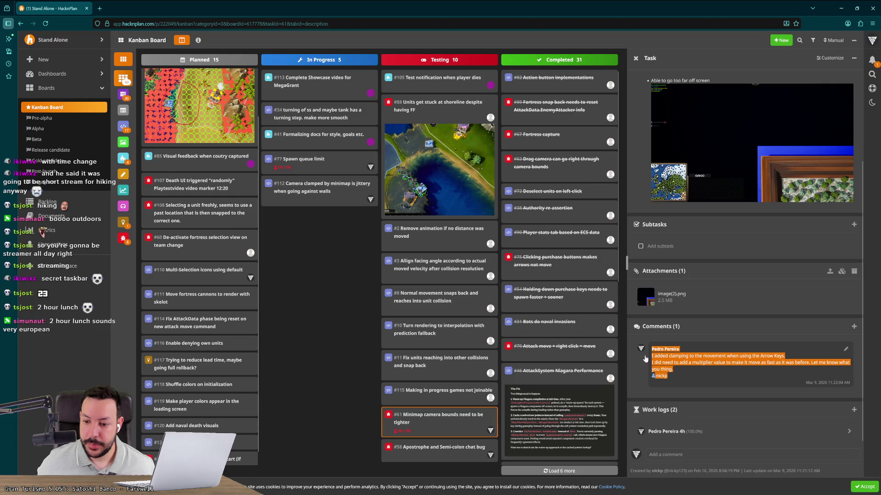
click(845, 352)
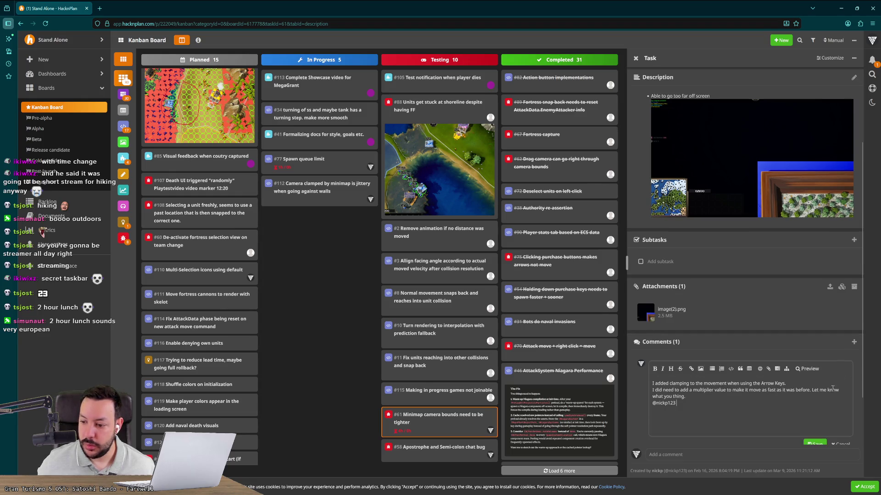
drag(780, 363, 635, 335)
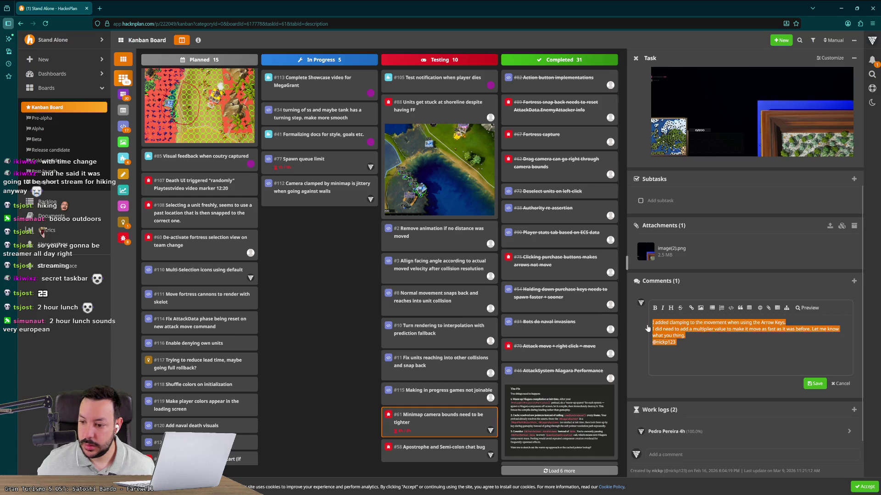
click(842, 384)
click(325, 197)
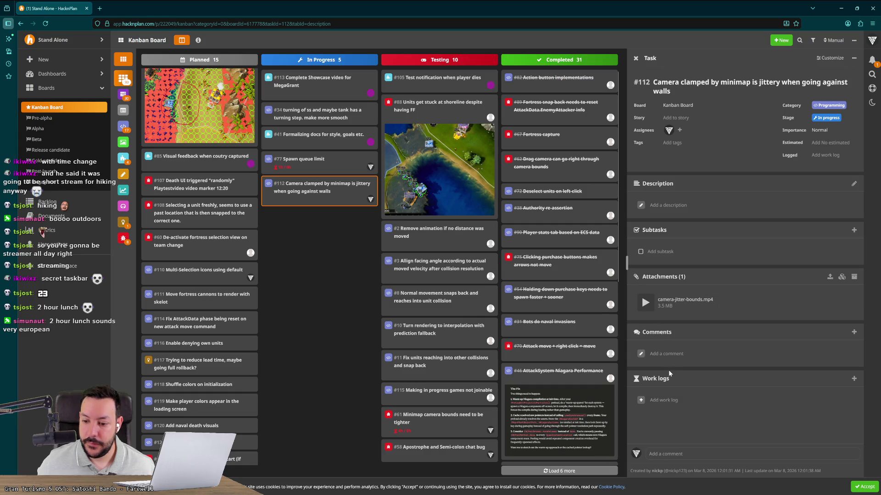
click(646, 303)
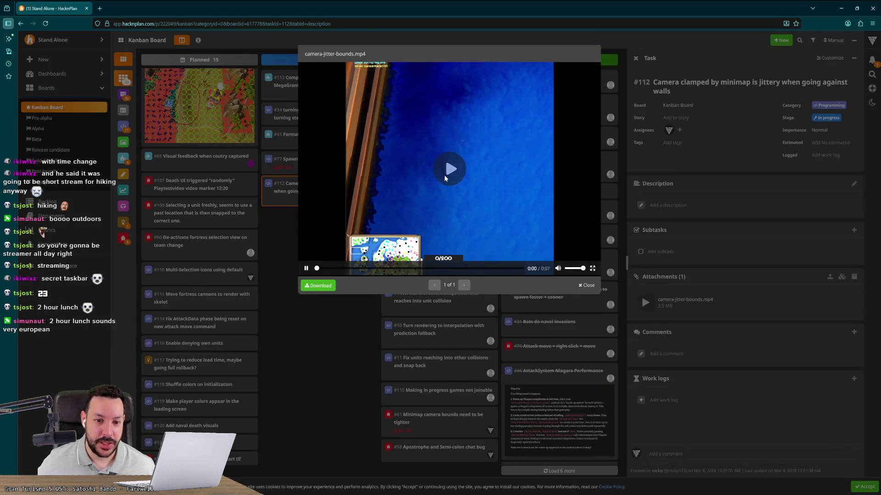
click(444, 175)
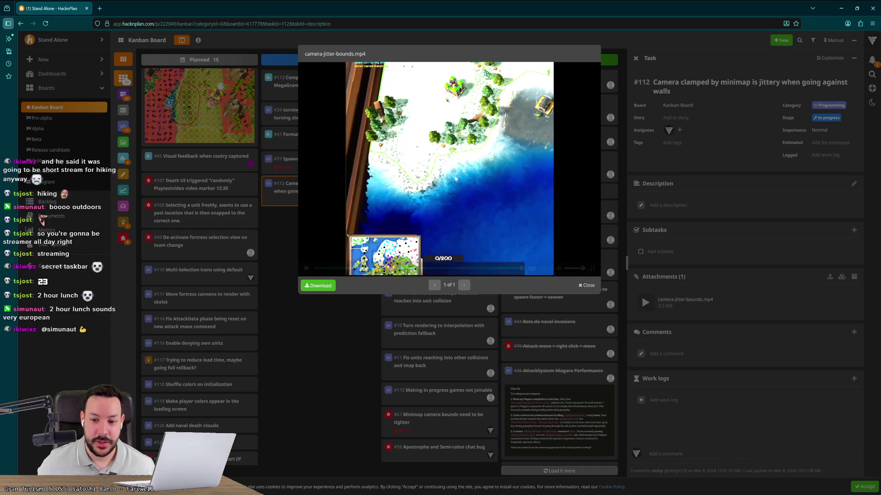
click(588, 285)
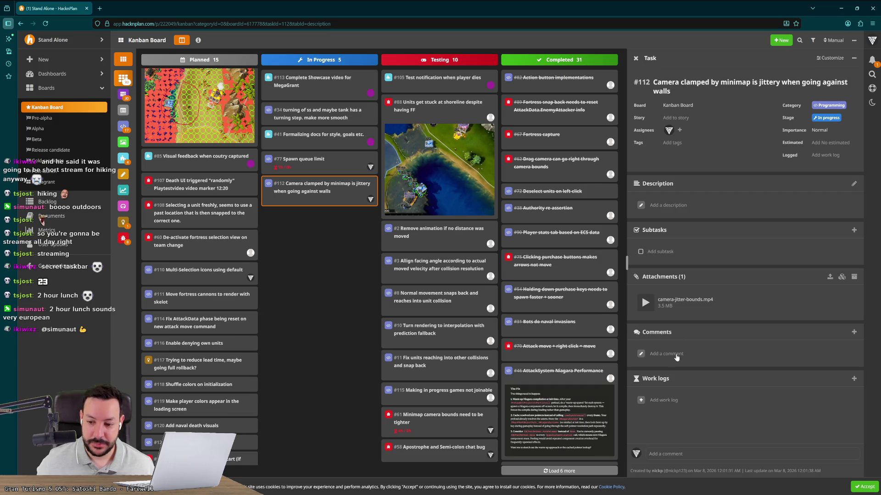
click(668, 355)
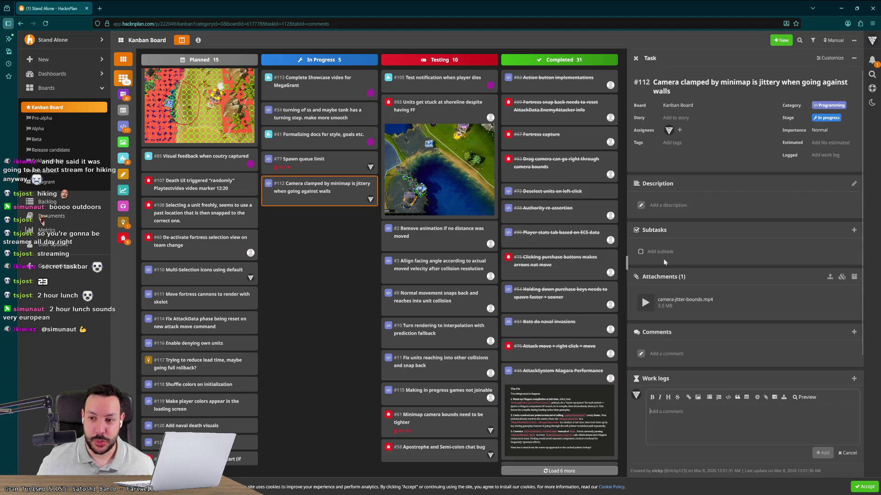
Close task #112's details and open task #61 from the Testing column
click(353, 234)
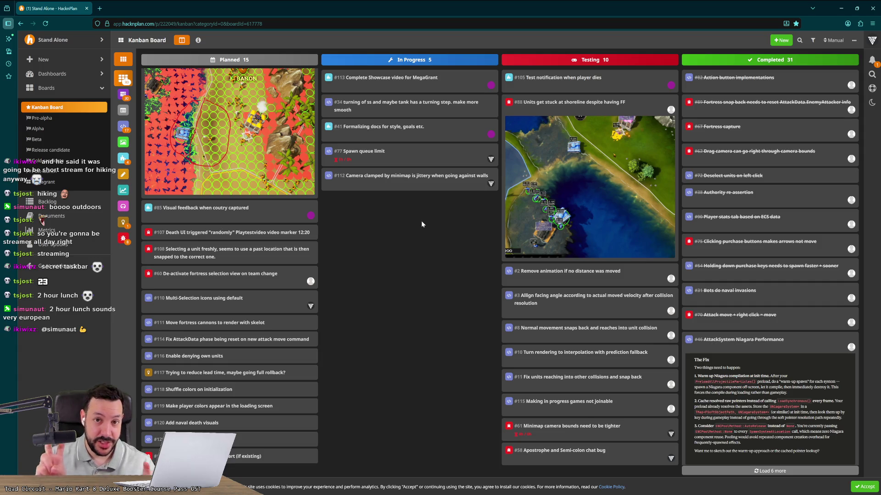
click(421, 187)
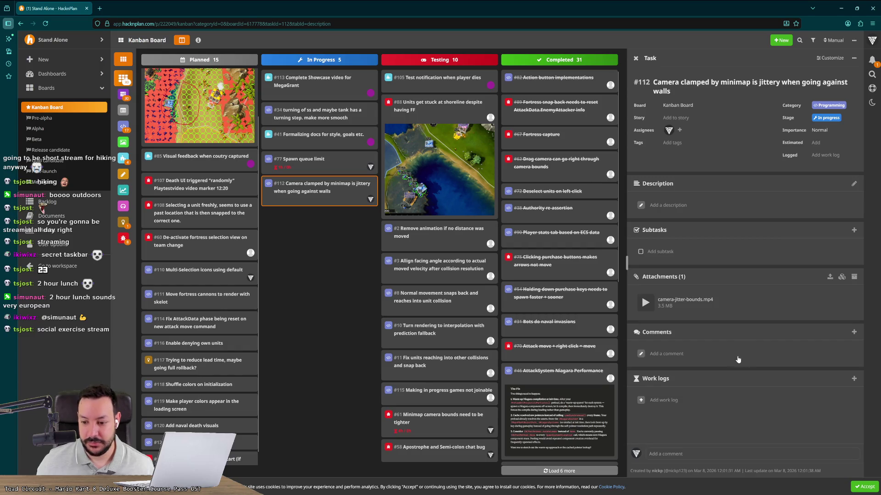
click(682, 362)
scroll(681, 376, down, 1)
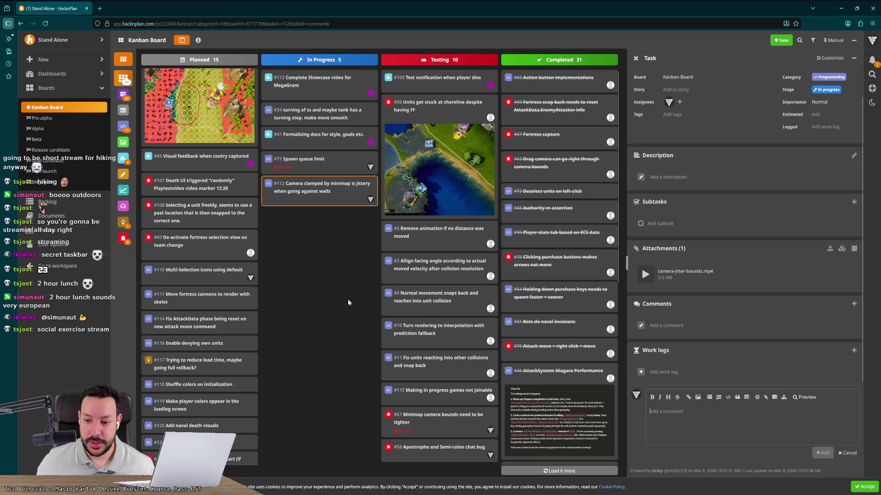
click(345, 333)
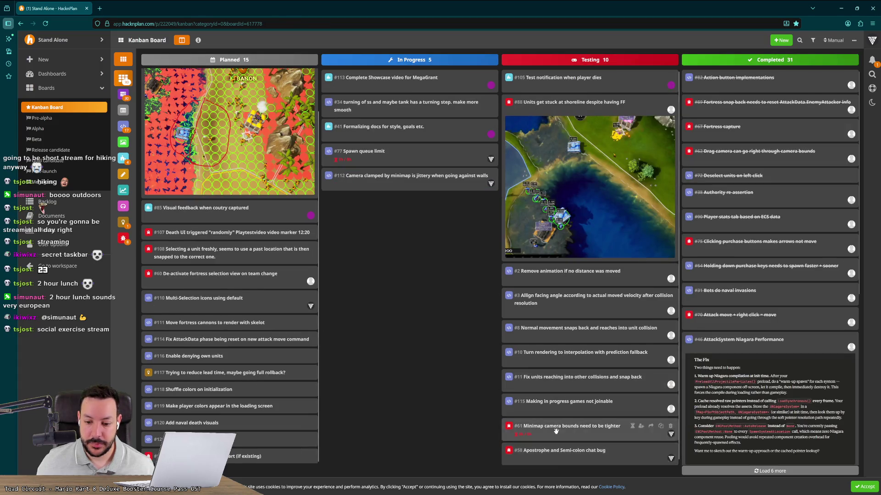
click(556, 429)
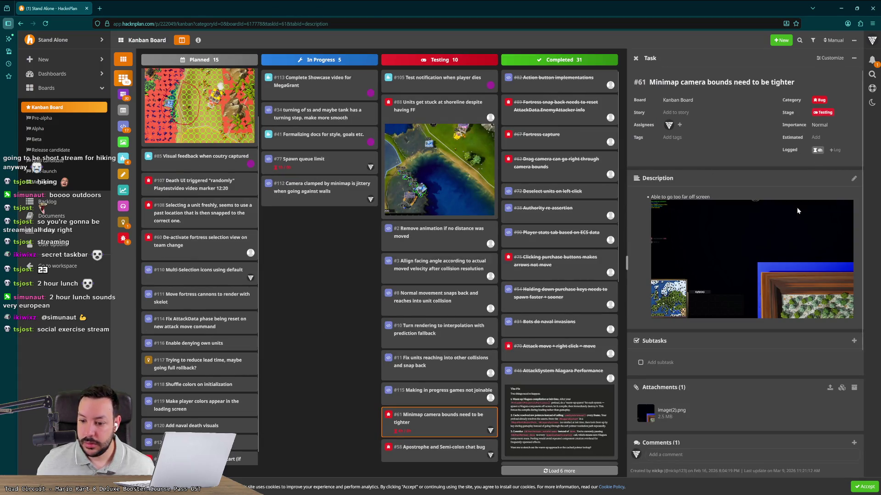
Expand task #61's work logs and back out of deleting a work log entry
scroll(797, 211, down, 3)
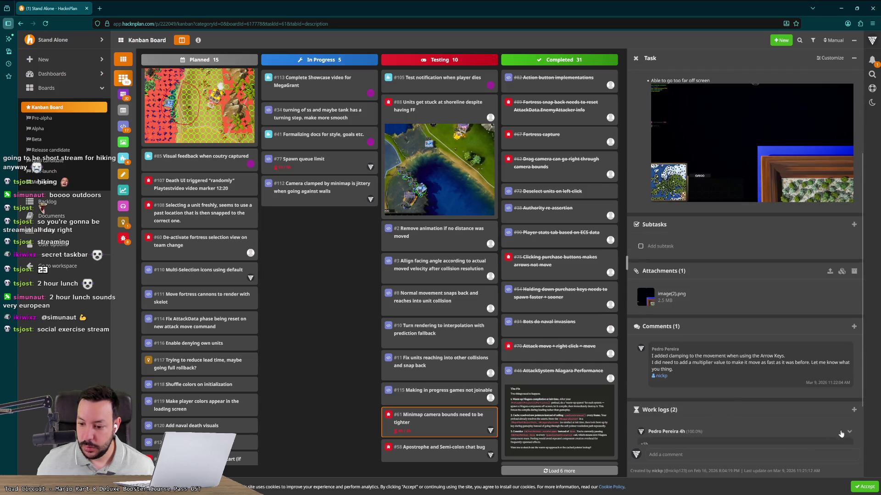
click(841, 434)
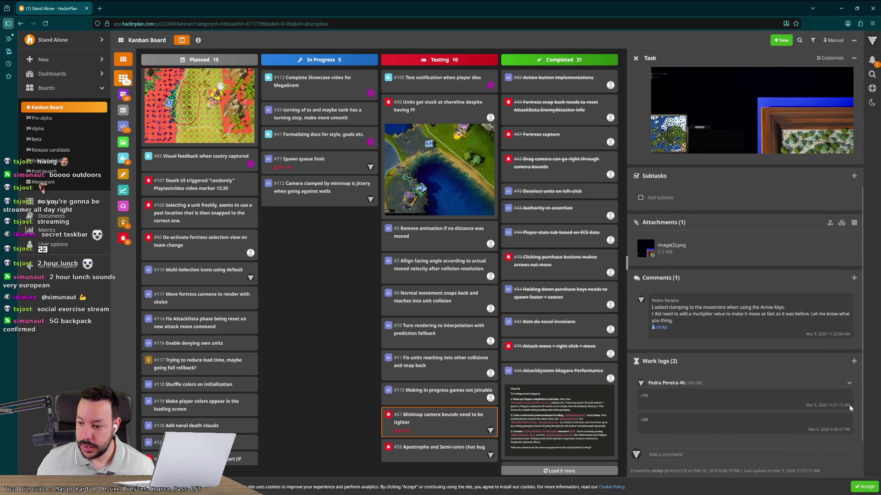
click(846, 397)
key(Escape)
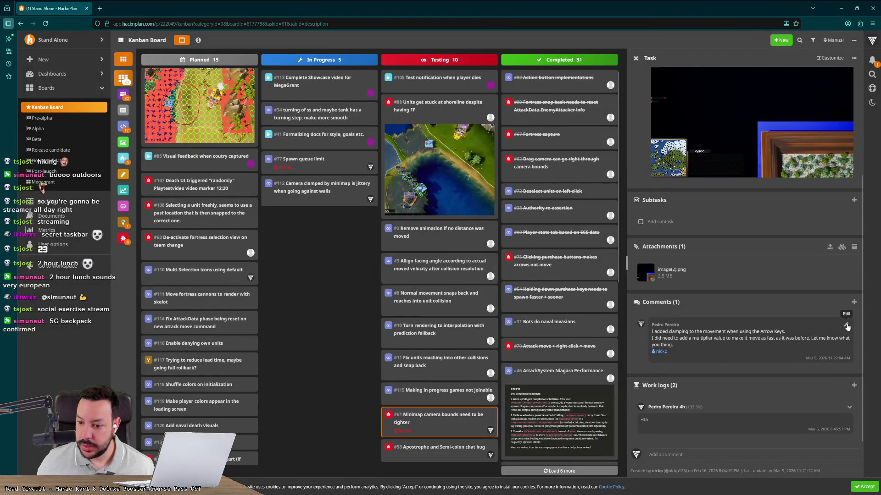
Replace task #61's comment text with '-', save it, and close the task details
click(847, 327)
key(ctrl+a)
key(ctrl+c)
key(BackSpace)
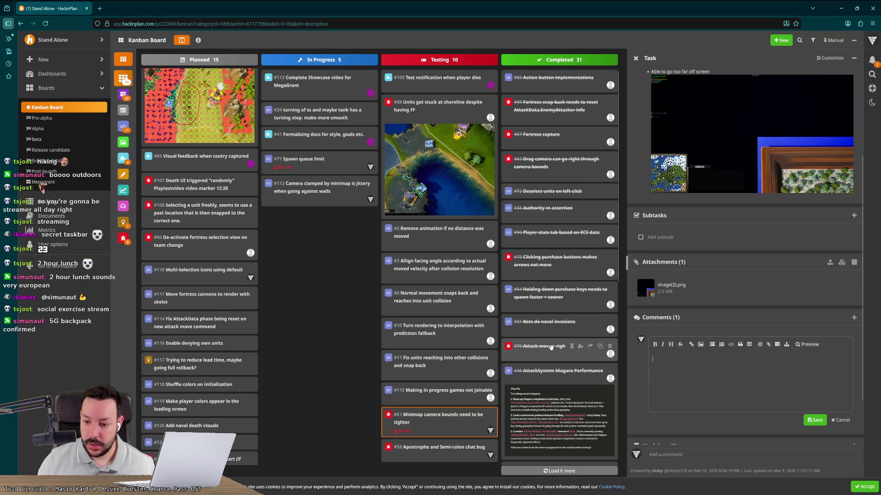
text(-)
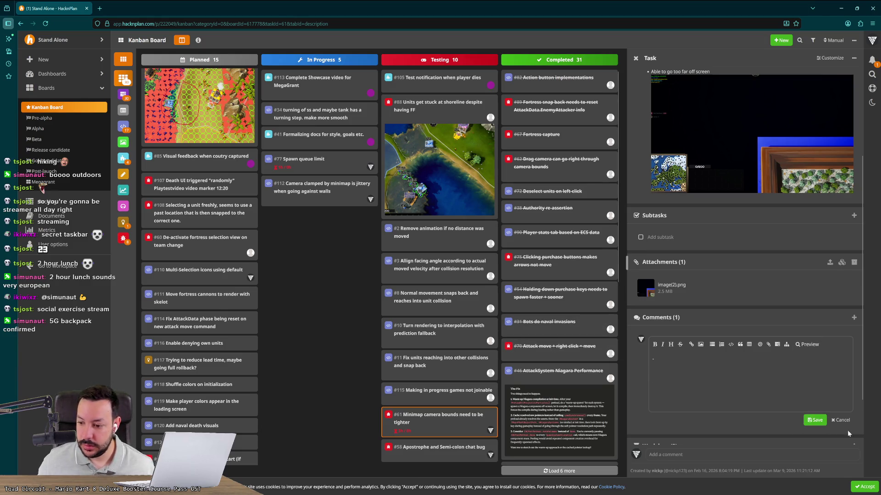
key(ctrl+Return)
click(364, 302)
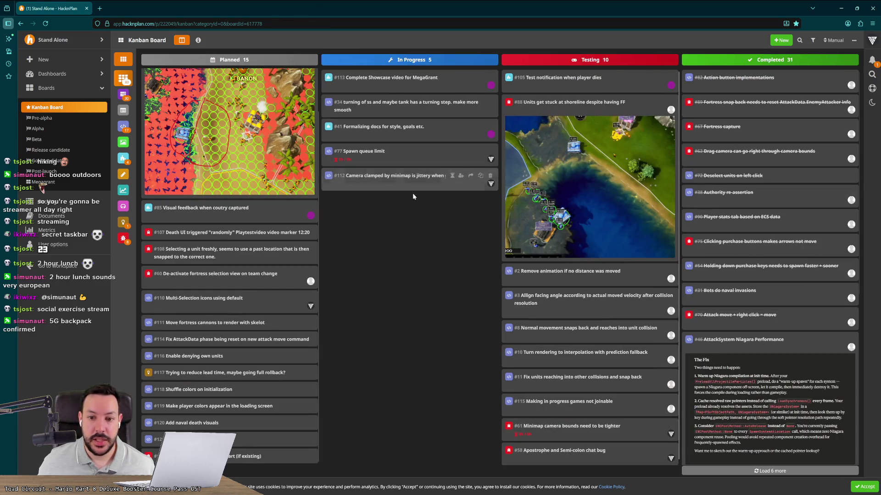
Open task #112 and log 1 hour of work on it
click(409, 179)
click(655, 402)
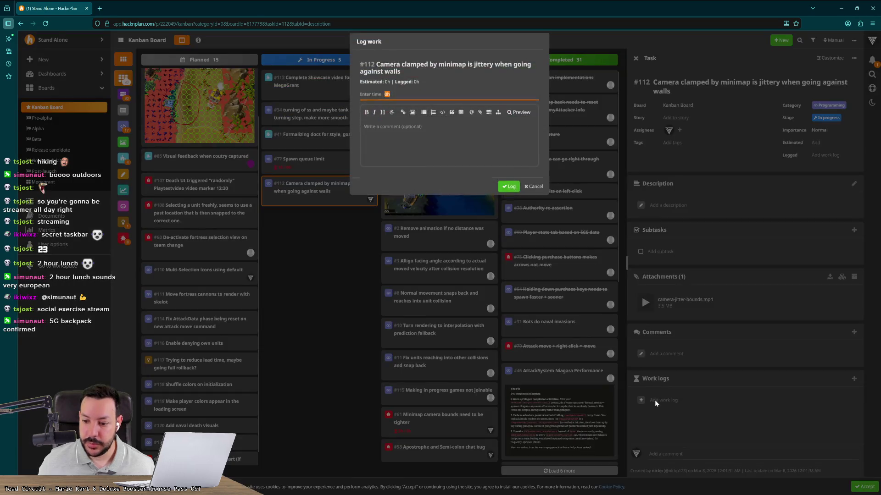
text(1)
click(504, 195)
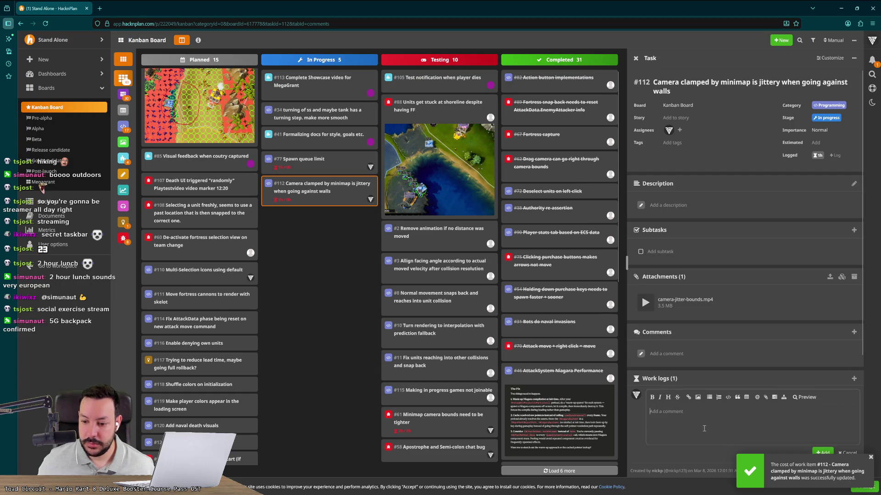
Paste and post the comment about clamping arrow-key camera movement on task #112
click(856, 454)
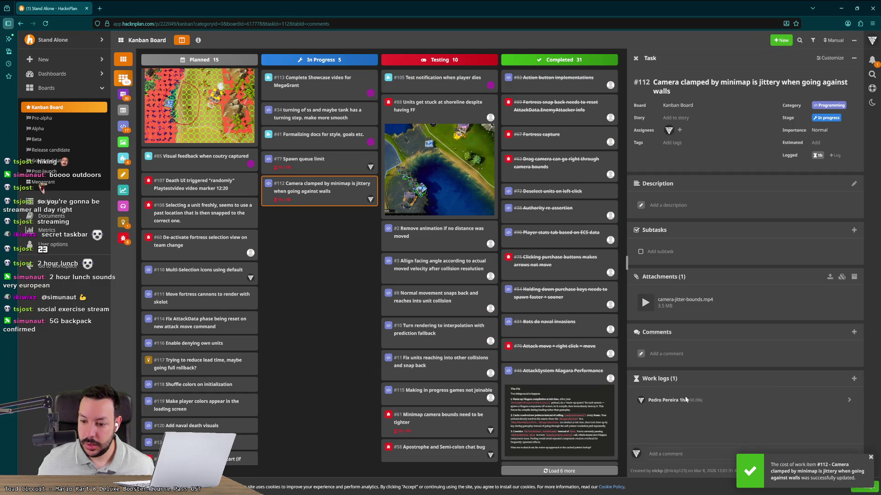
click(698, 416)
key(ctrl+v)
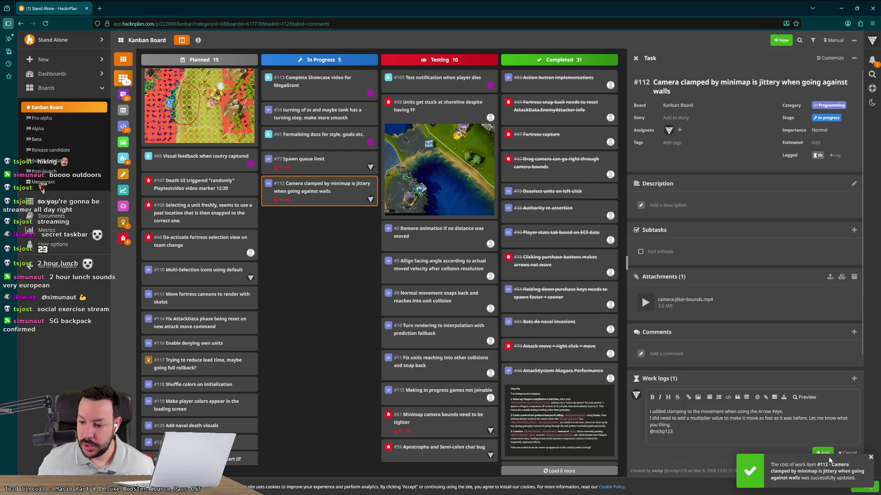
click(871, 457)
click(822, 453)
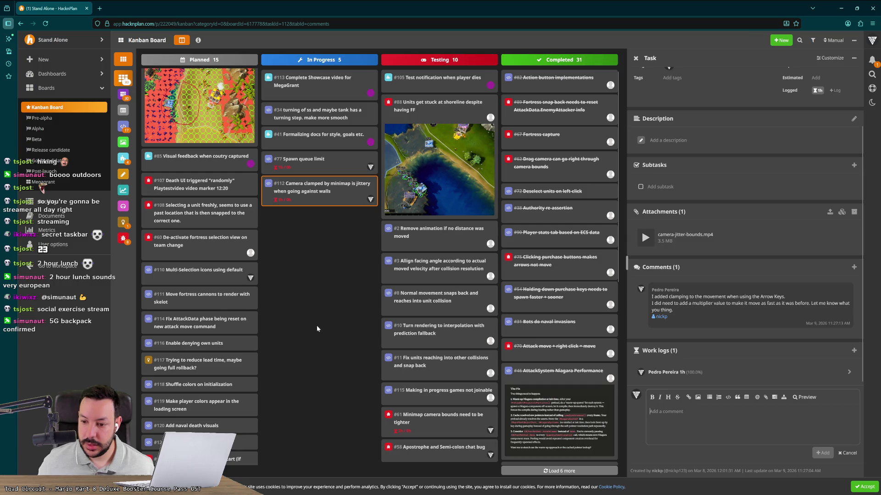
click(849, 453)
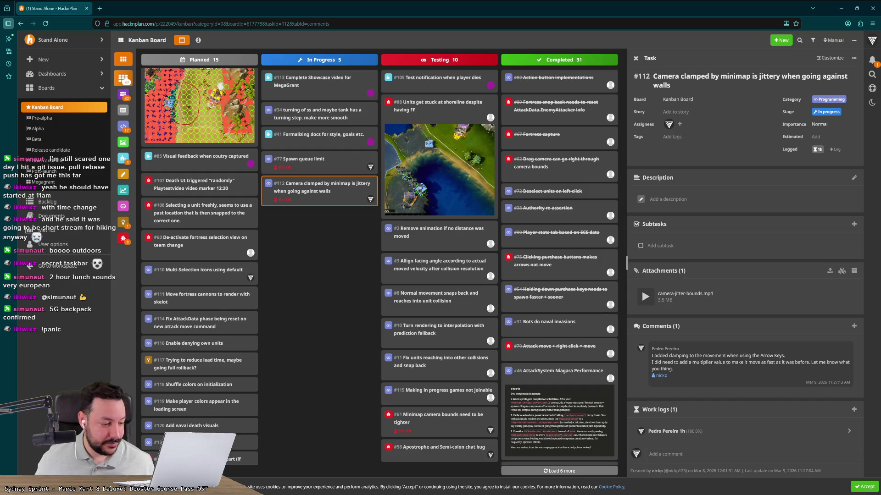
Drag task #112 to Testing, close its details, and drag it back into In Progress
mouse_move(314, 204)
mouse_down()
mouse_move(448, 465)
mouse_move(450, 428)
mouse_up()
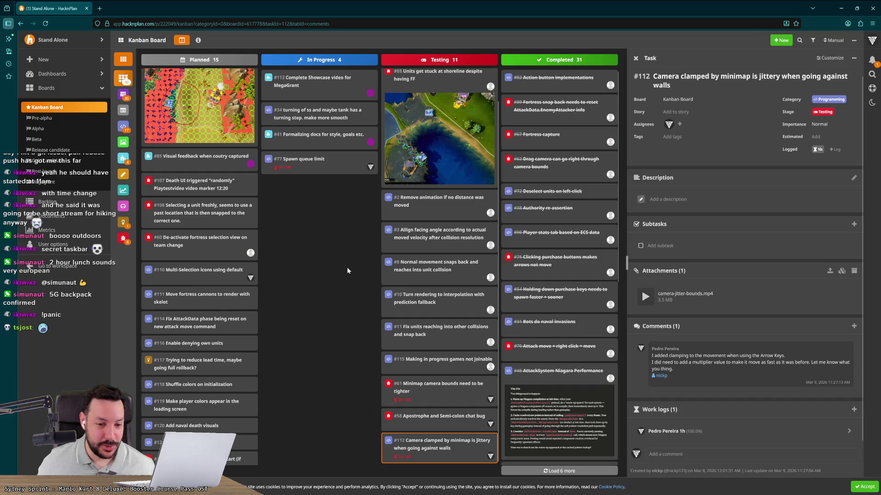
key(Escape)
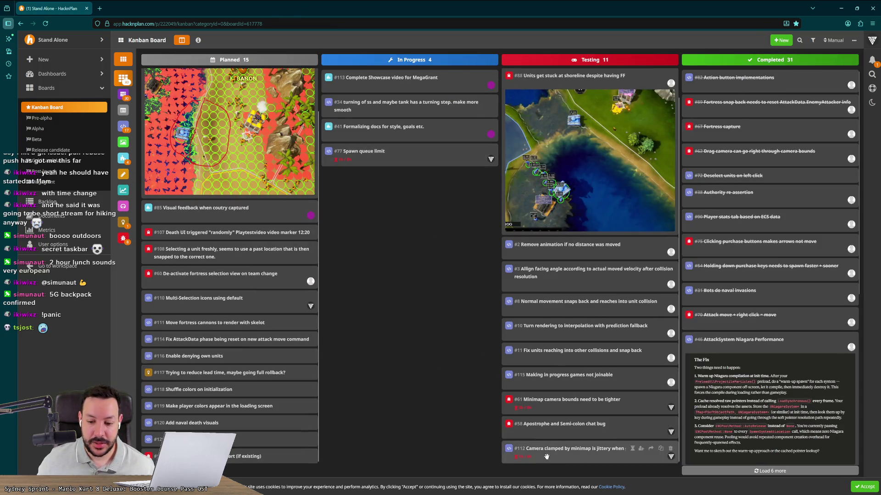
mouse_move(546, 456)
mouse_down()
mouse_move(399, 323)
mouse_move(397, 330)
mouse_up()
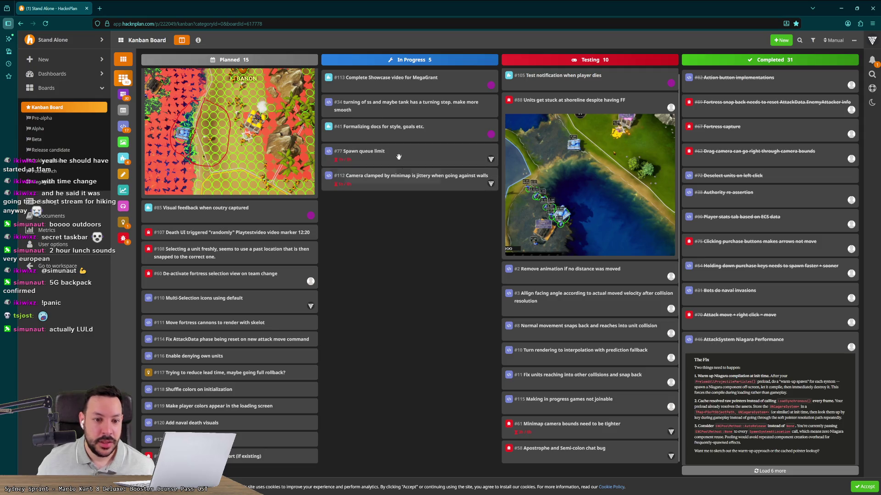
mouse_move(376, 181)
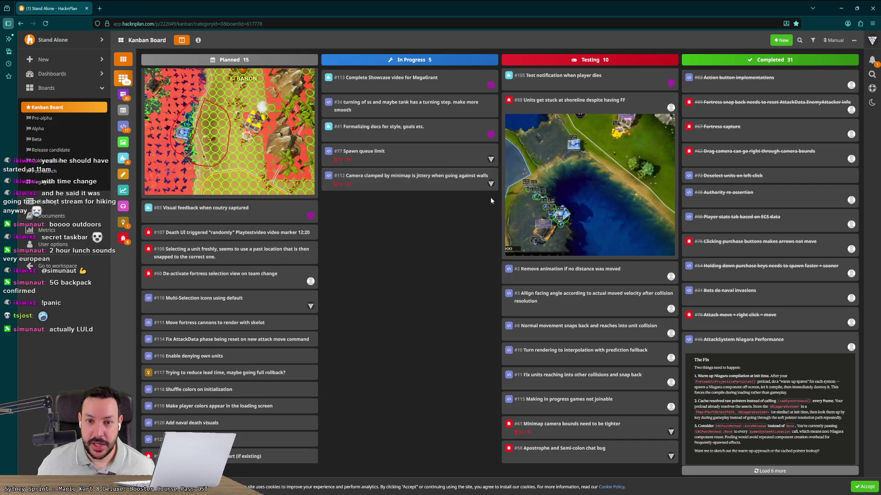
mouse_move(427, 159)
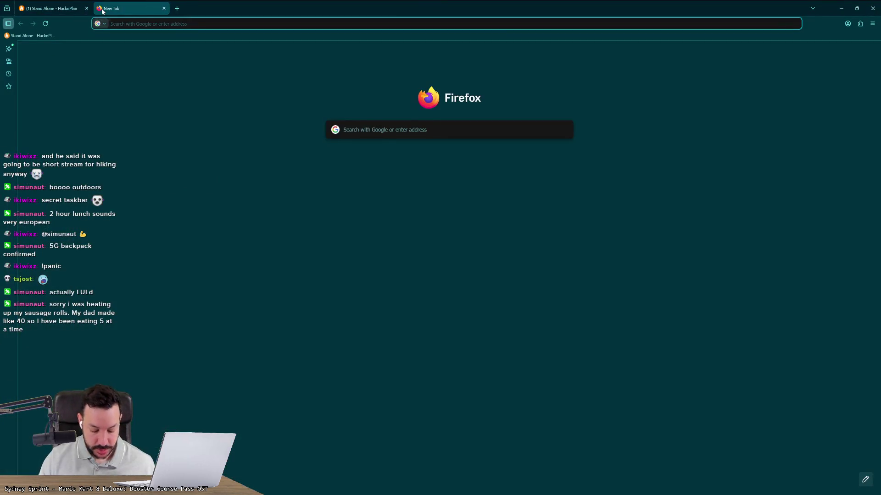
Go to github.com in the new tab and open its sign-in page
text(gith)
key(Down)
key(Down)
key(Down)
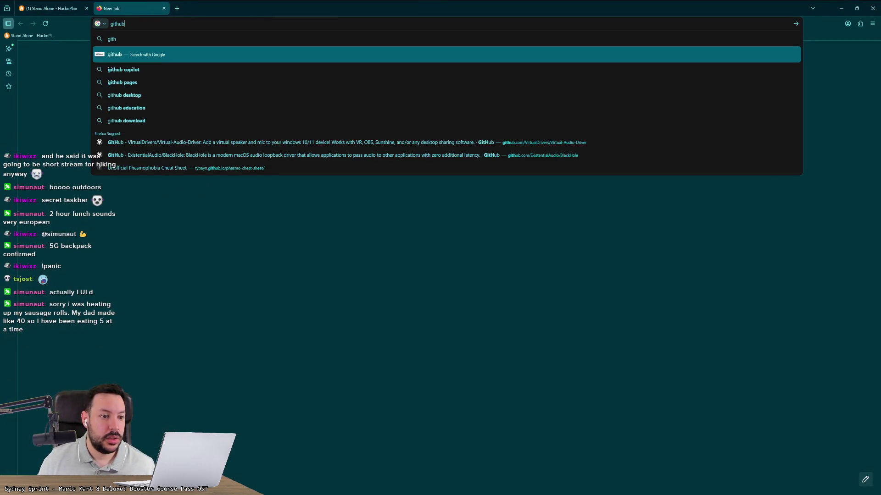
text(github.com)
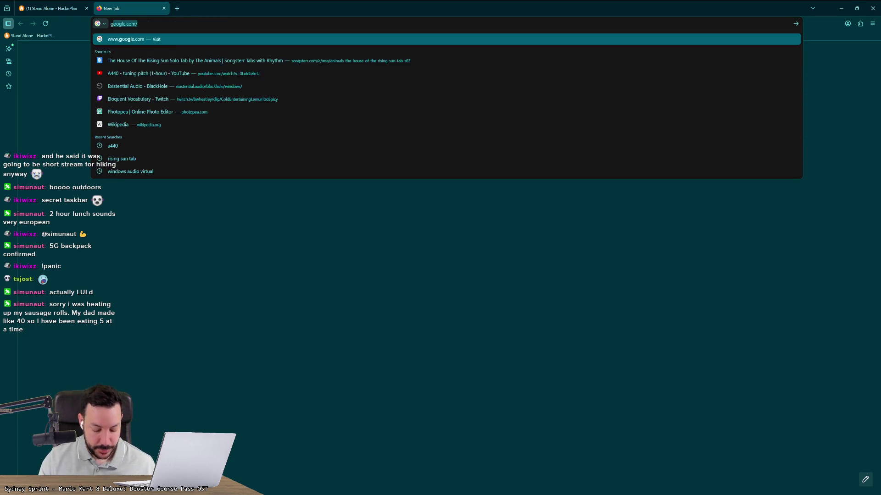
key(Return)
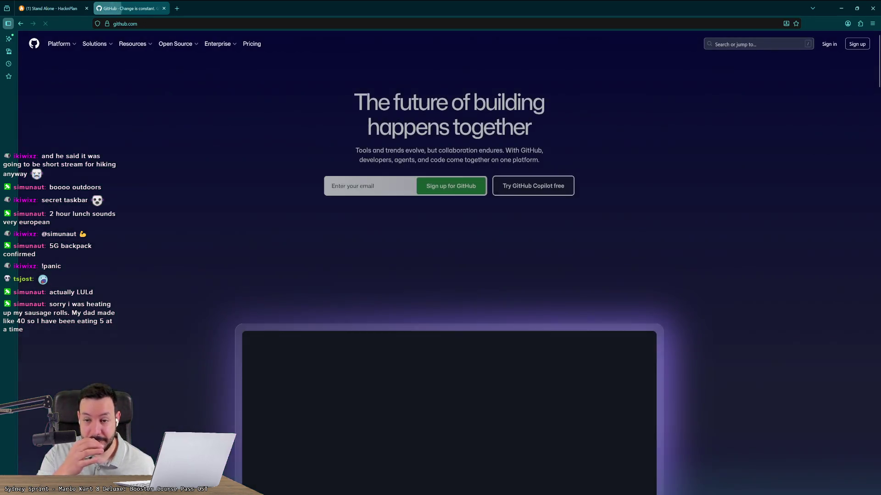
click(824, 44)
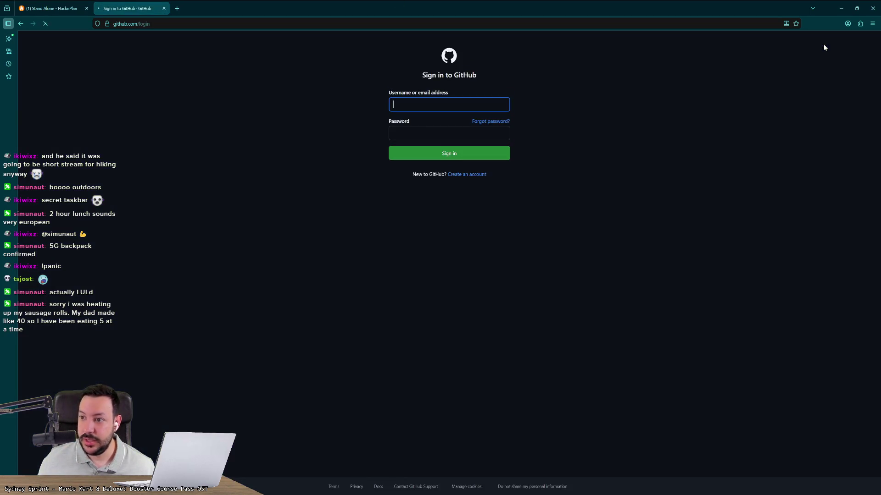
Attempt sign-in with a username and password, then decline Firefox's offer to save the password
right_click(478, 109)
click(435, 108)
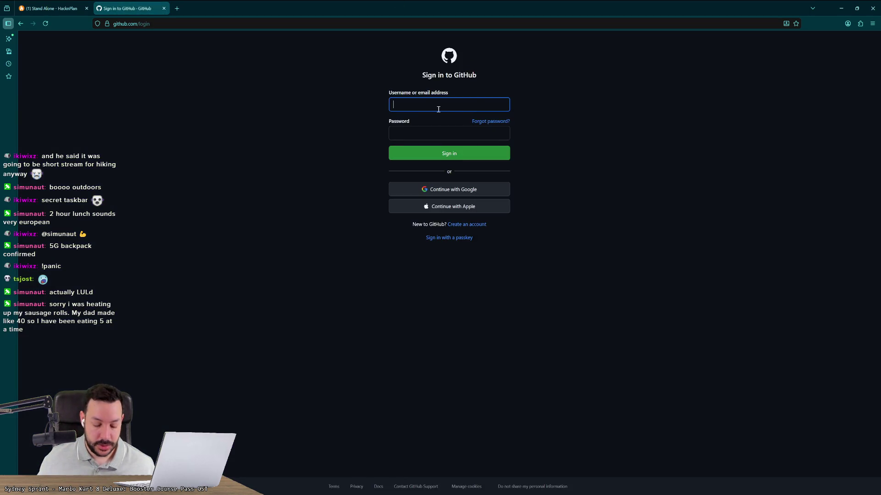
text(dudezord)
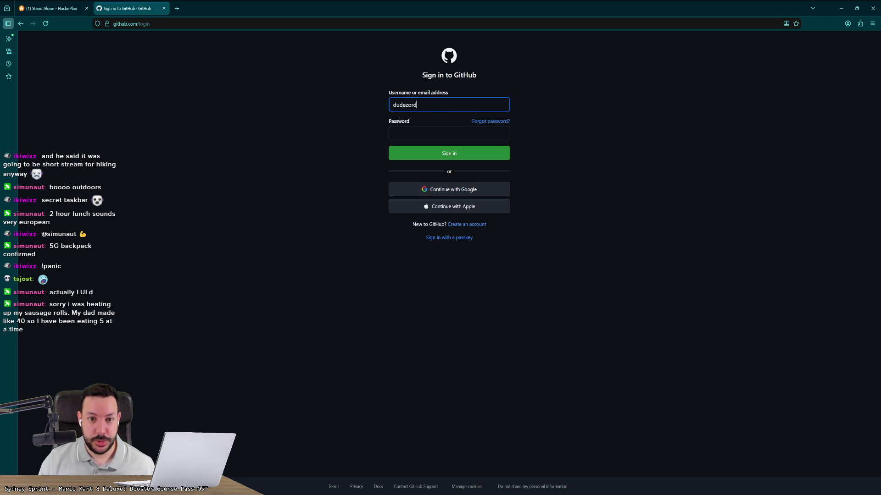
click(449, 133)
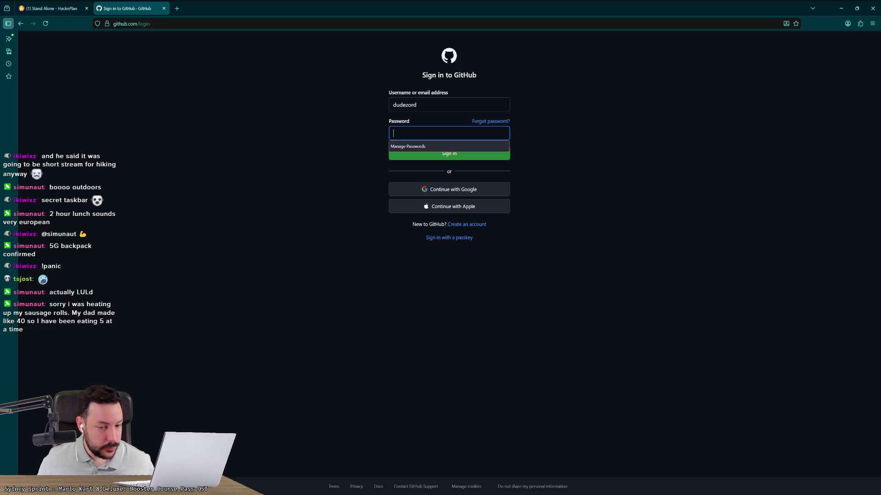
text(•••••)
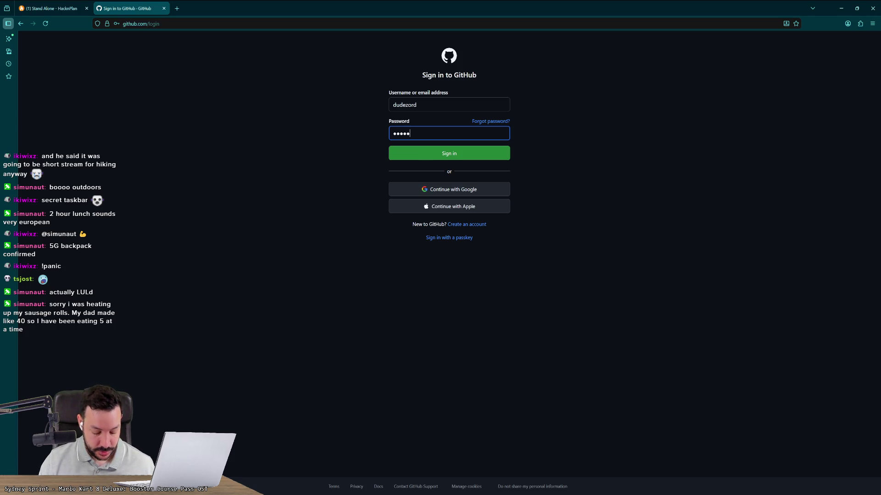
text(••••)
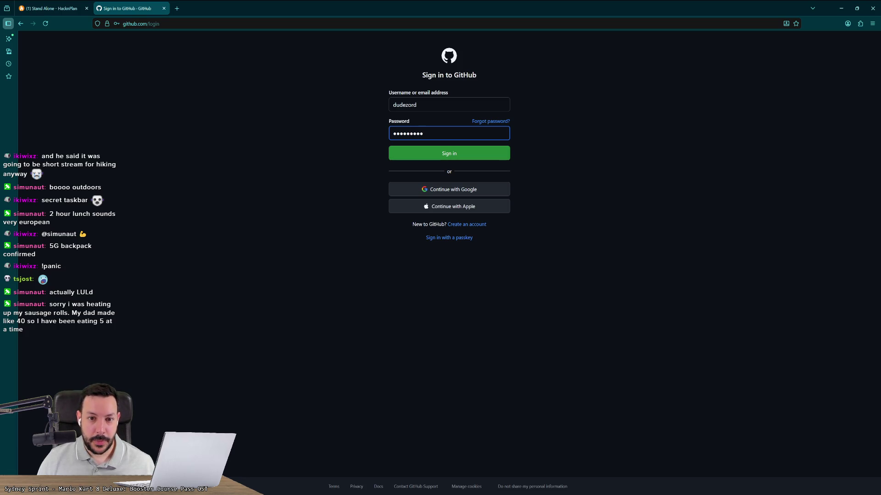
key(Return)
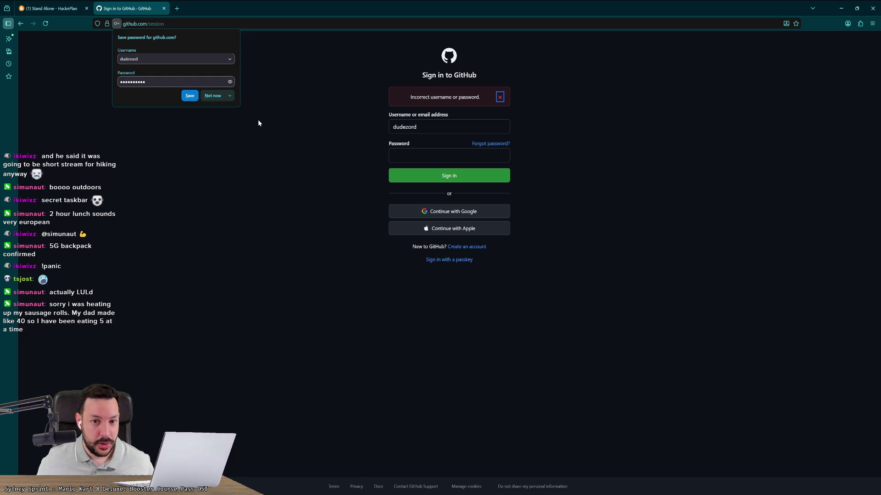
key(Escape)
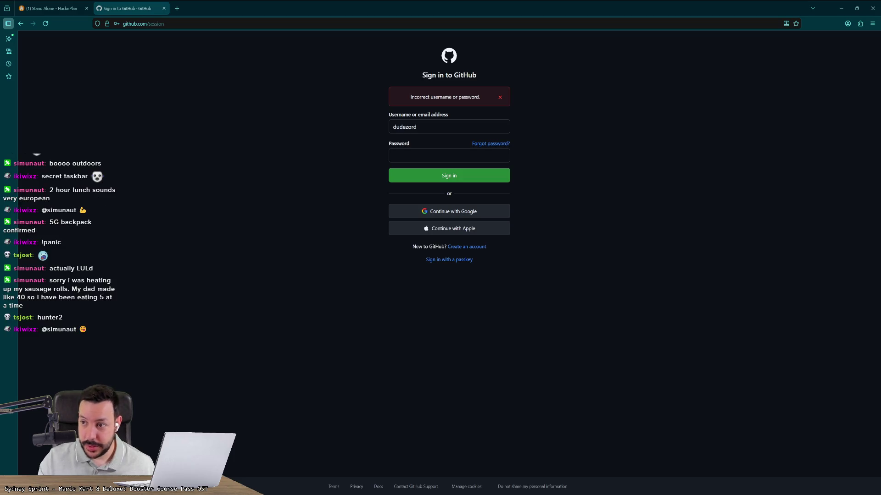
click(860, 23)
Search add-ons for 'bitwarden' and add Bitwarden Password Manager to Firefox
click(805, 137)
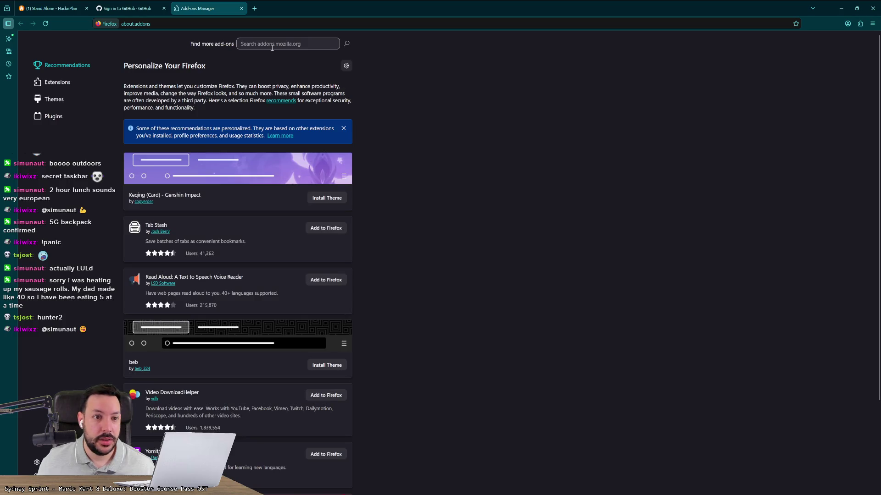
text(bitwarden)
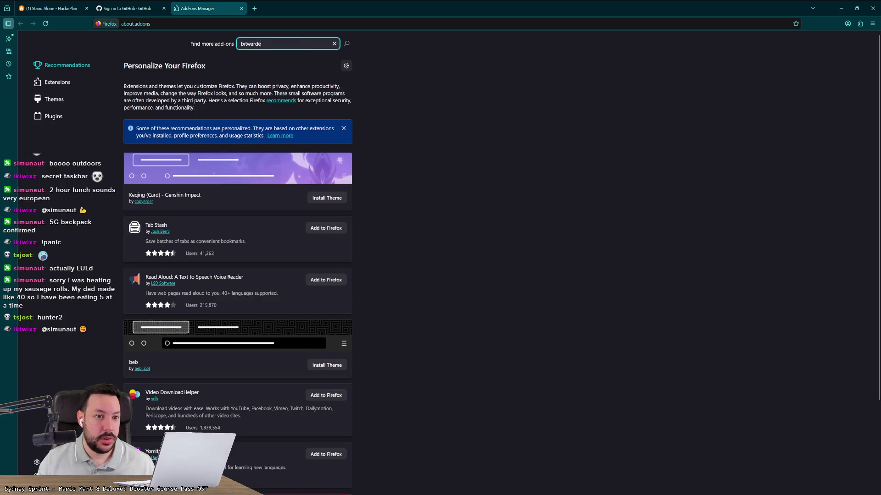
key(Return)
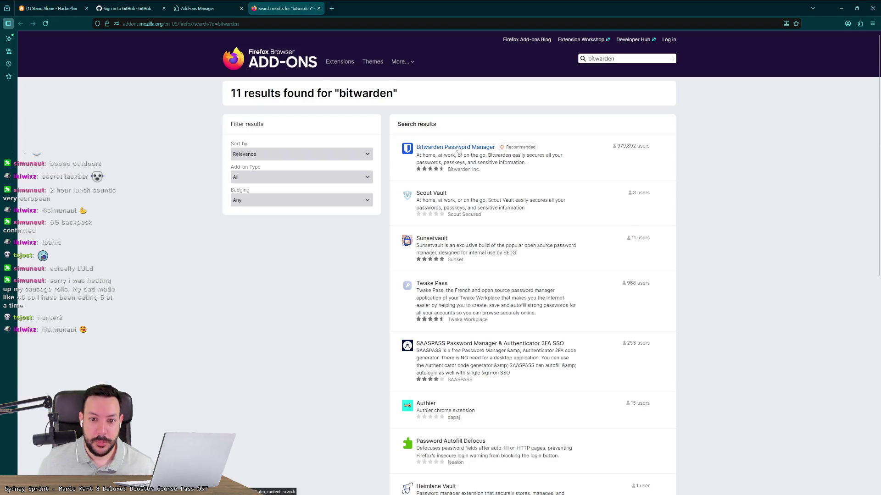
click(456, 148)
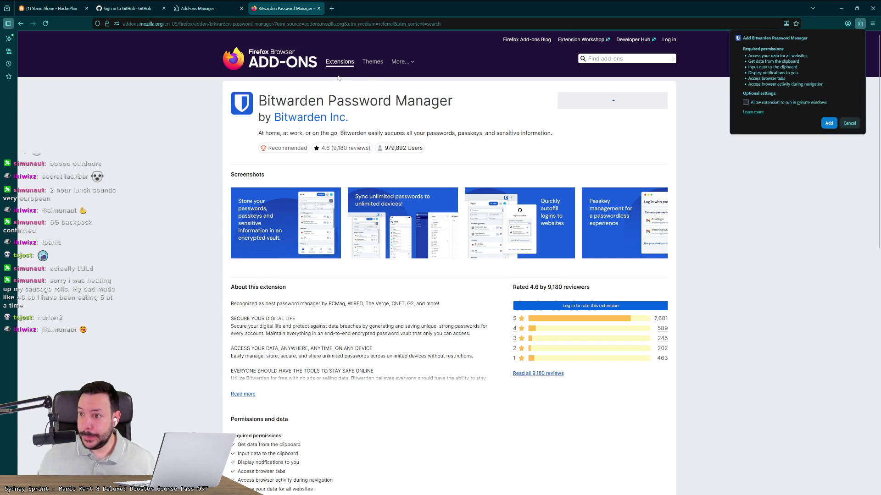
click(829, 123)
Close the extra tab, pin Bitwarden to the toolbar, and open a new blank tab
key(ctrl+w)
key(ctrl+w)
key(ctrl+w)
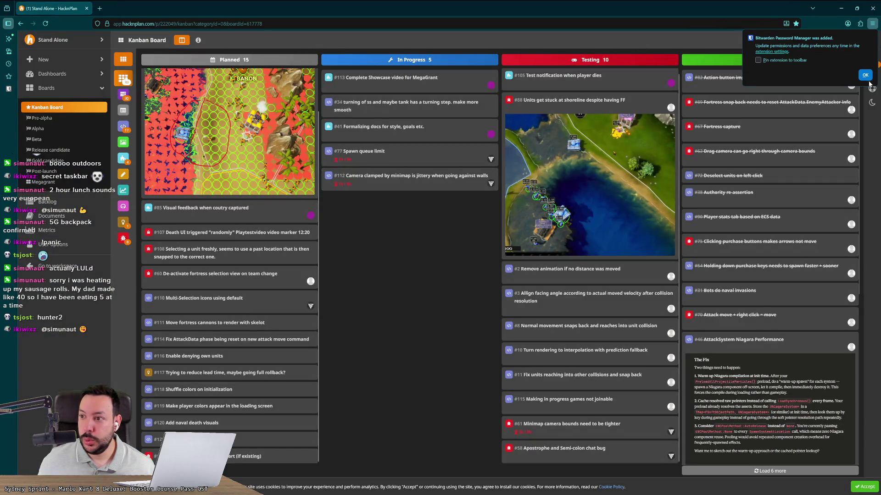
click(864, 75)
click(870, 25)
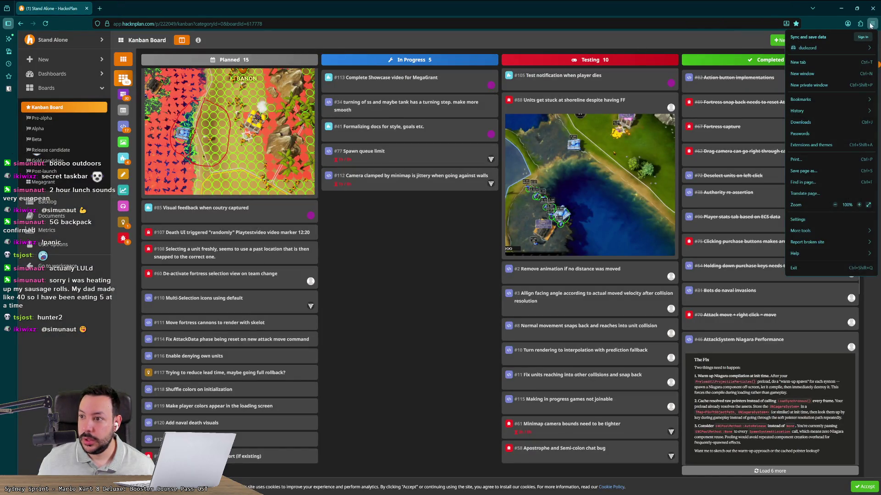
click(860, 23)
click(860, 61)
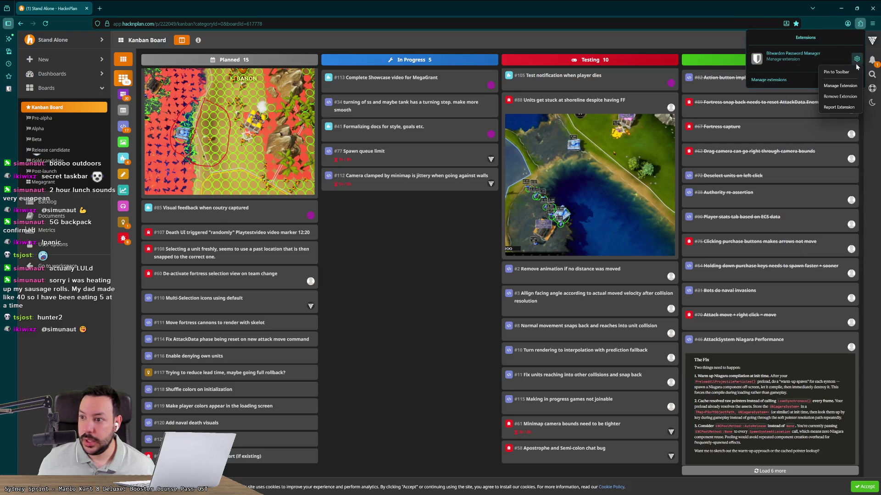
click(842, 72)
click(859, 24)
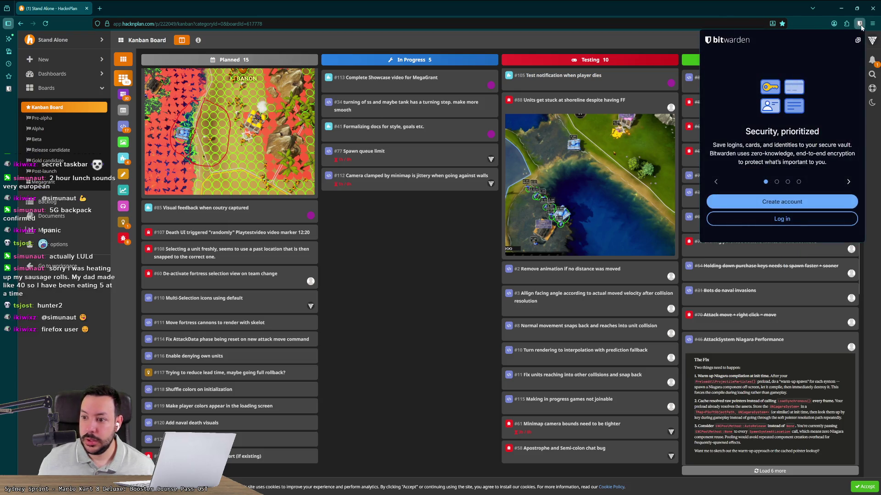
click(105, 9)
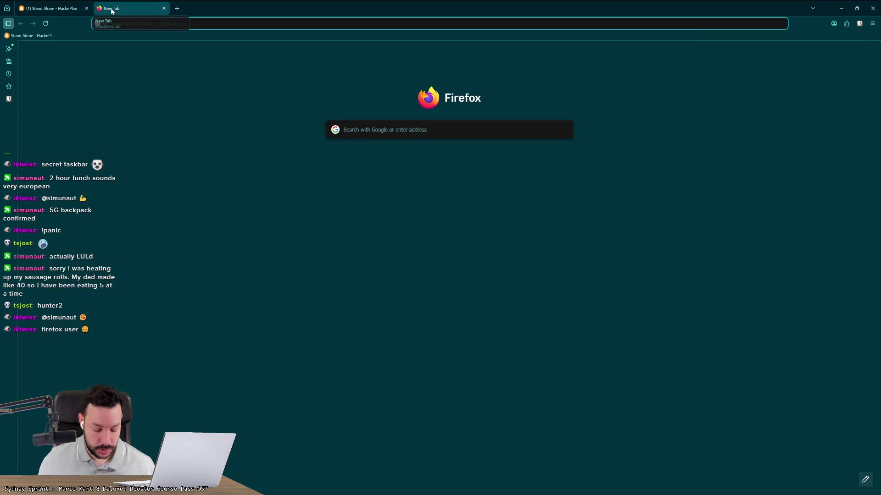
Load github.com, bring up Bitwarden's log-in form, and restore the browser to a smaller window
text(github.com)
key(Return)
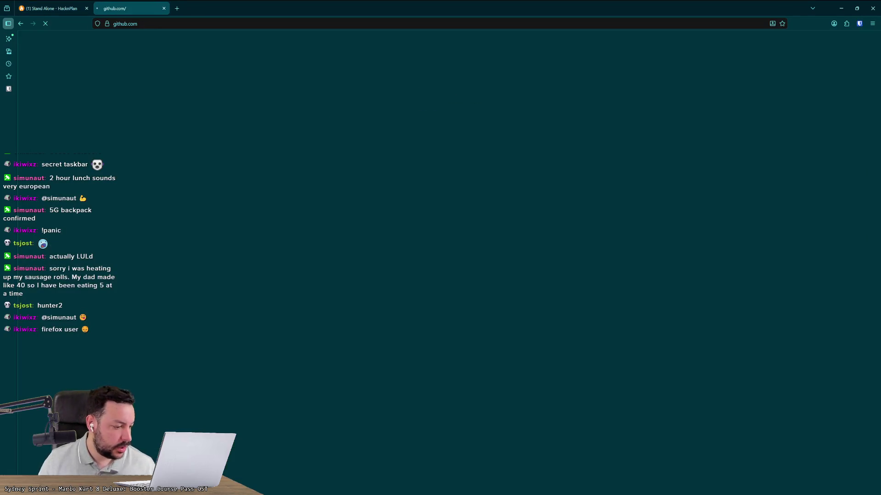
mouse_move(133, 44)
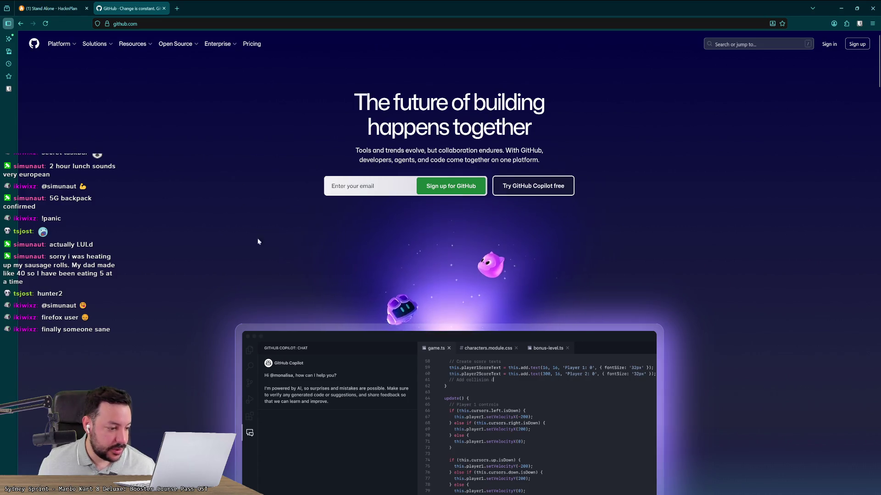
click(860, 24)
click(766, 221)
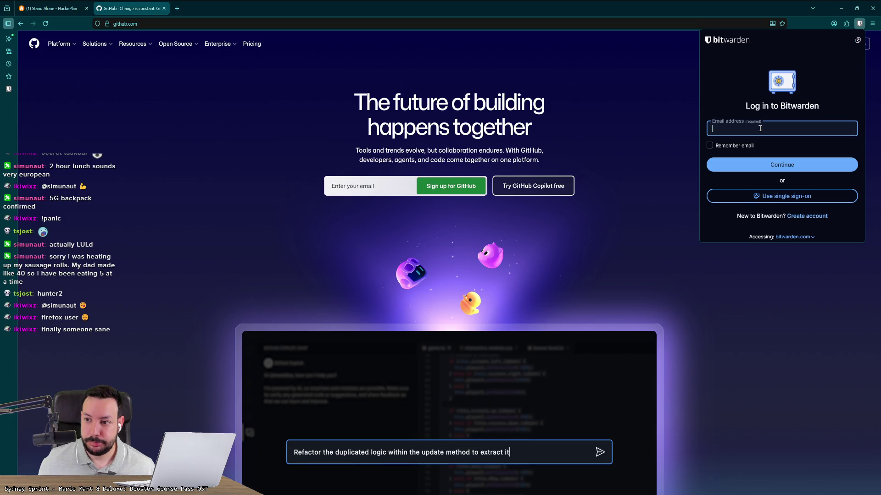
mouse_move(504, 8)
mouse_down()
mouse_move(562, 44)
mouse_move(363, 186)
mouse_move(442, 130)
mouse_move(436, 121)
mouse_up()
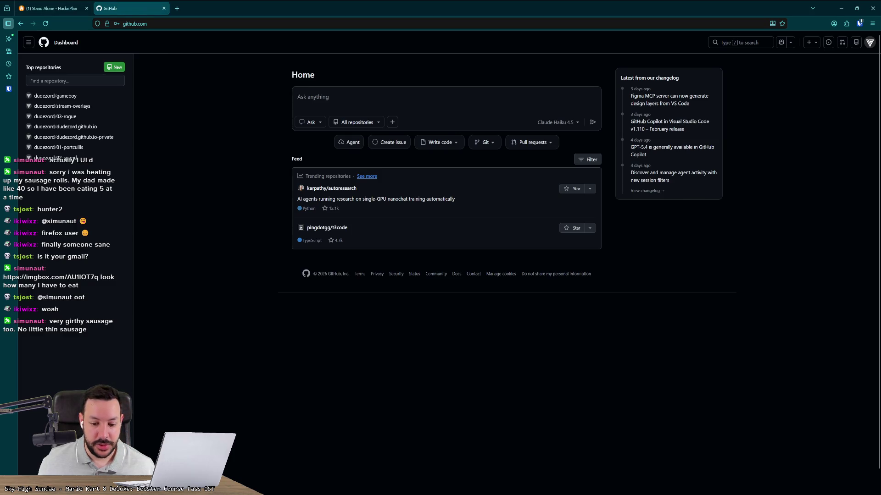
From GitHub's avatar menu, choose to switch to a different account
mouse_move(456, 493)
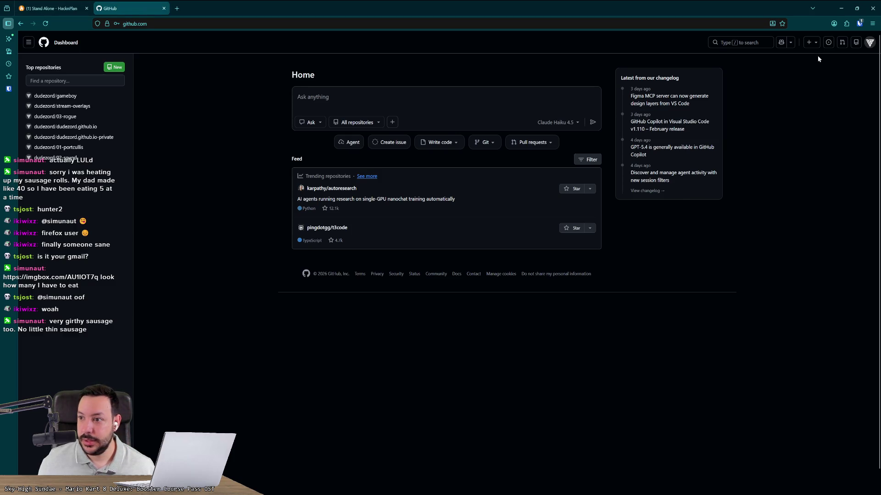
click(870, 42)
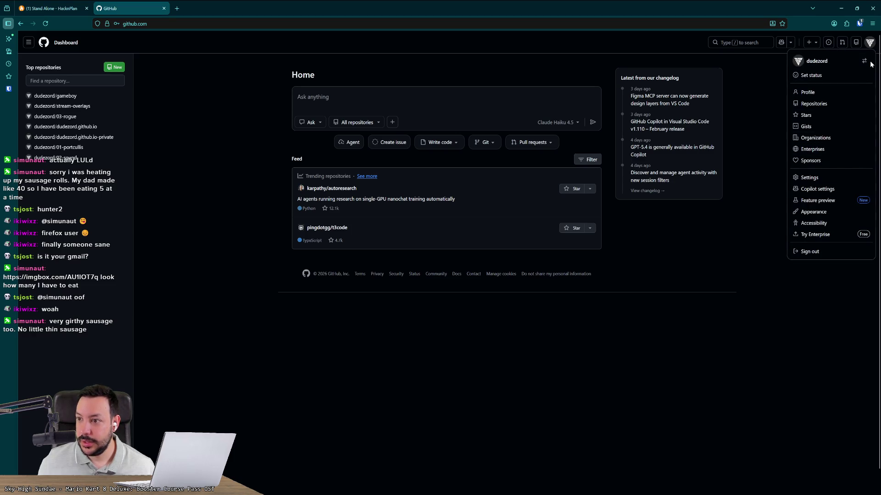
click(857, 77)
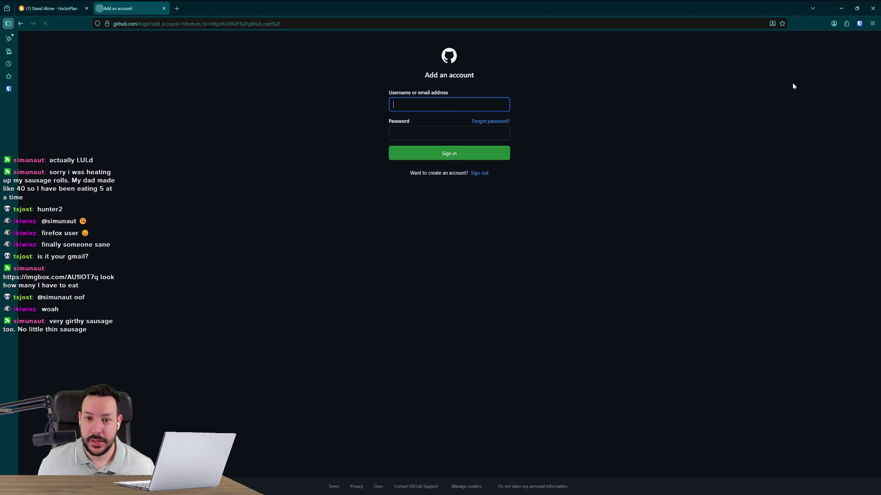
Dismiss the saved-login suggestions, open StandAlone, and start a pull request from the recently pushed branch
click(358, 106)
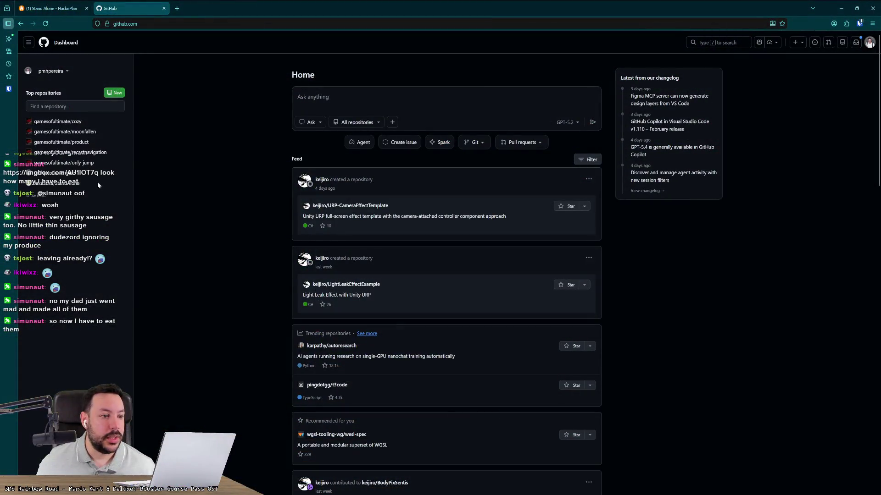
click(62, 183)
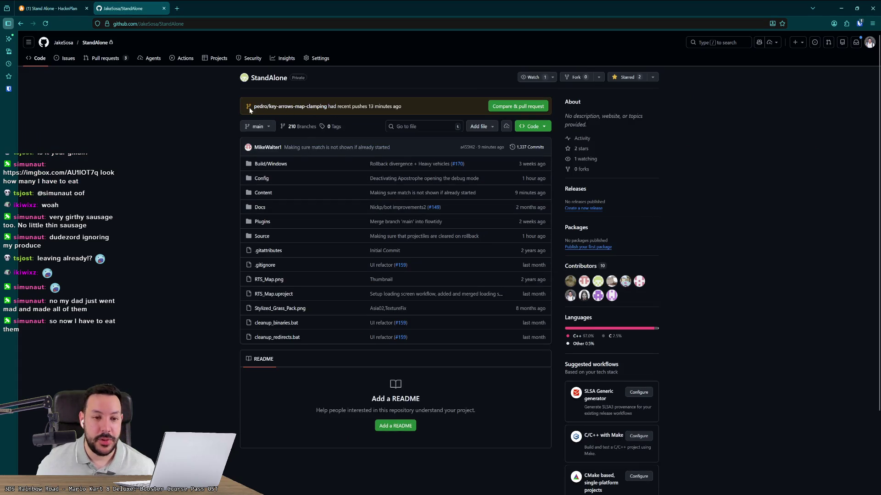
click(523, 109)
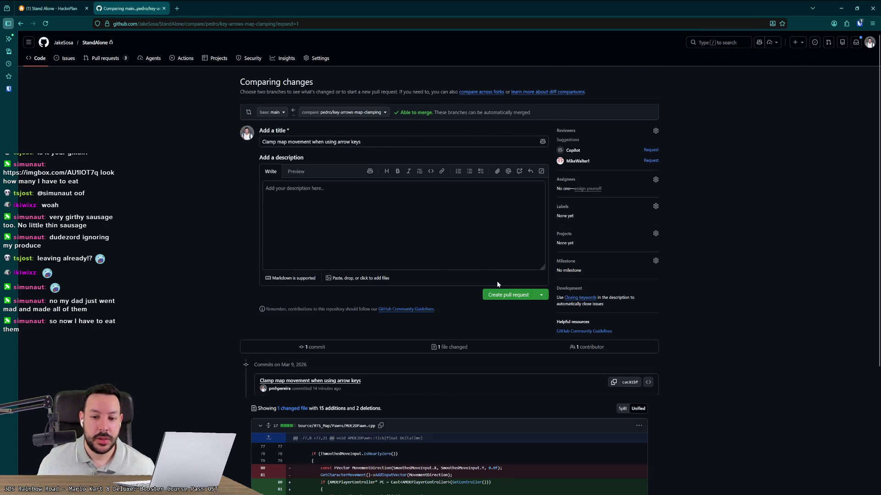
Create the pull request and copy the KeyboardMoveSpeedMultiplier line from Files changed
click(511, 295)
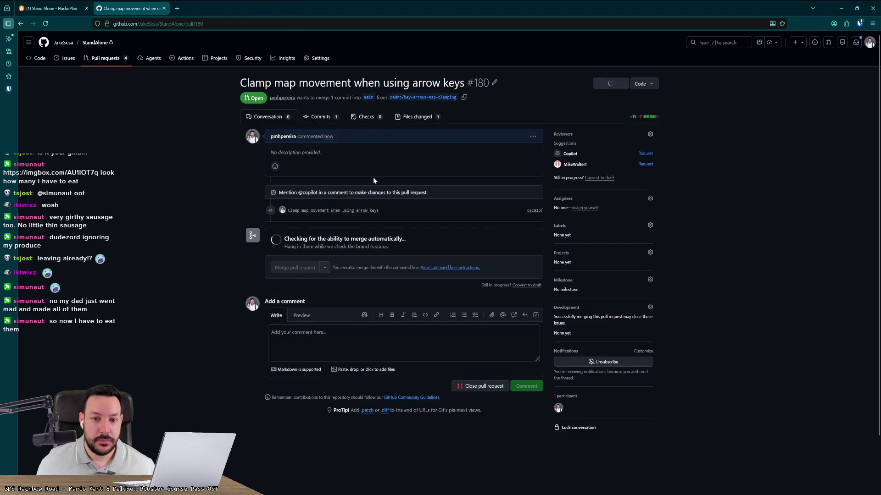
click(420, 116)
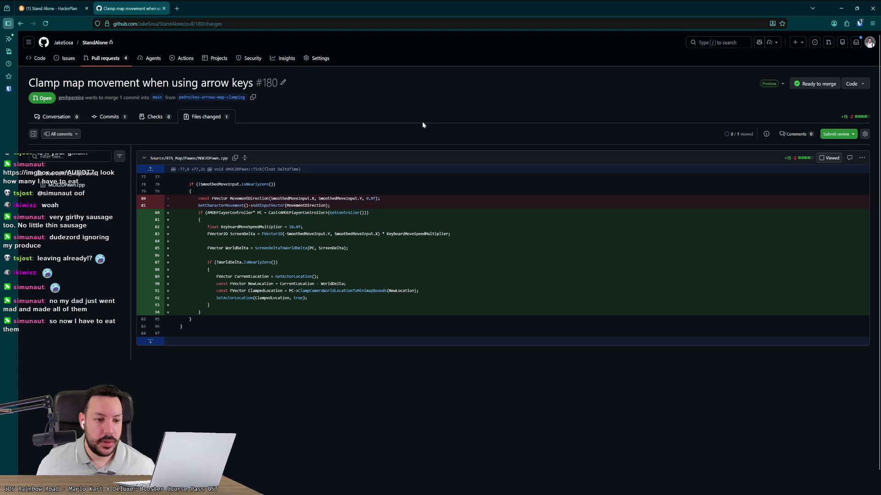
triple_click(275, 227)
key(ctrl+c)
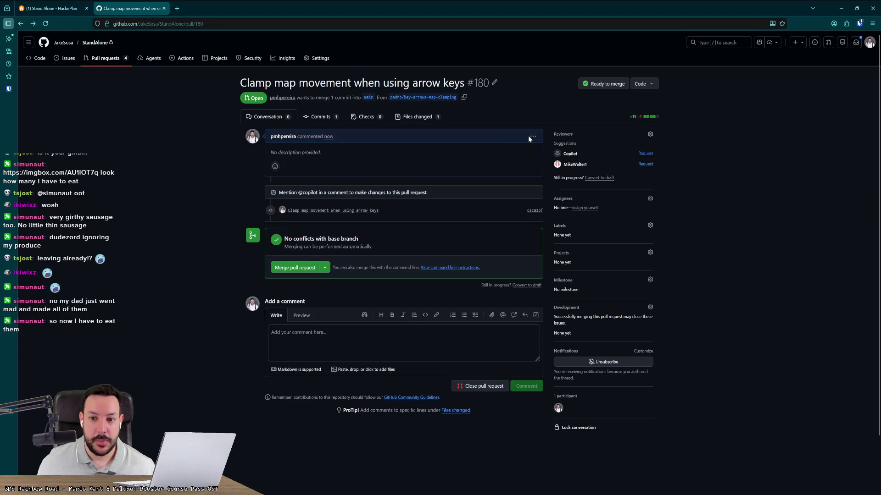
click(532, 136)
Rewrite the PR comment around the pasted multiplier line, asking whether it should be customizable
click(486, 174)
key(ctrl+v)
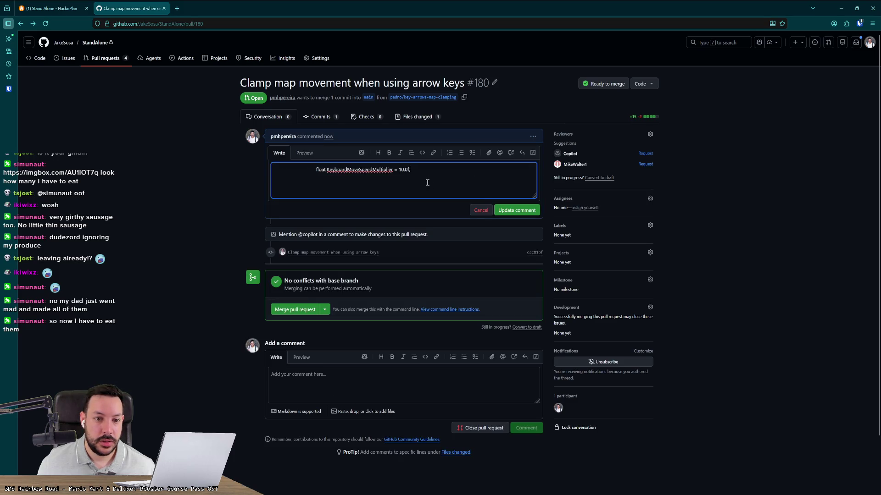
drag(315, 169, 256, 169)
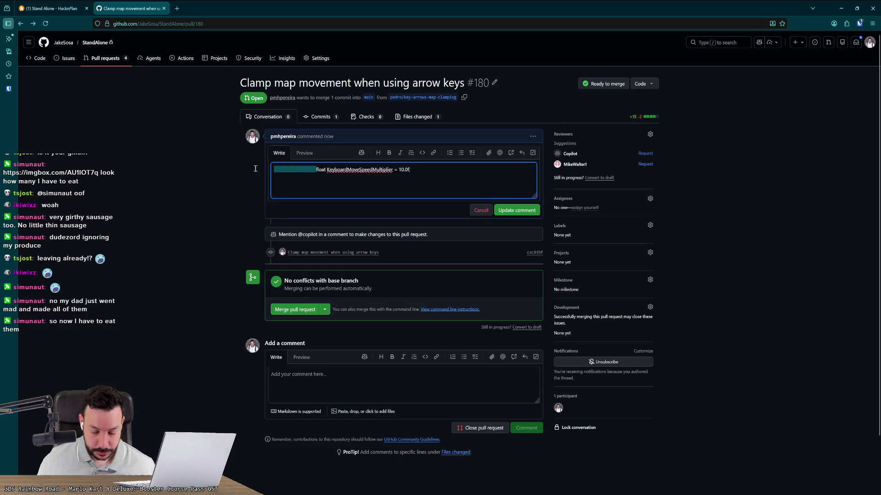
key(BackSpace)
text(Added)
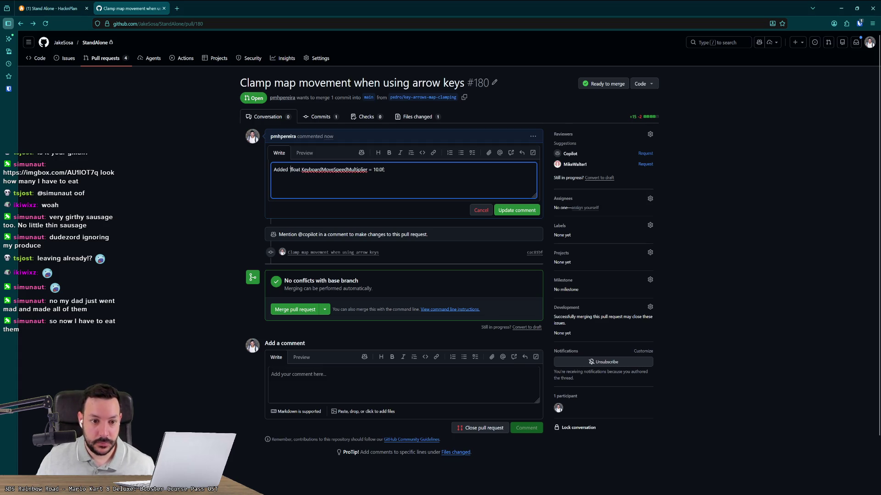
key(End)
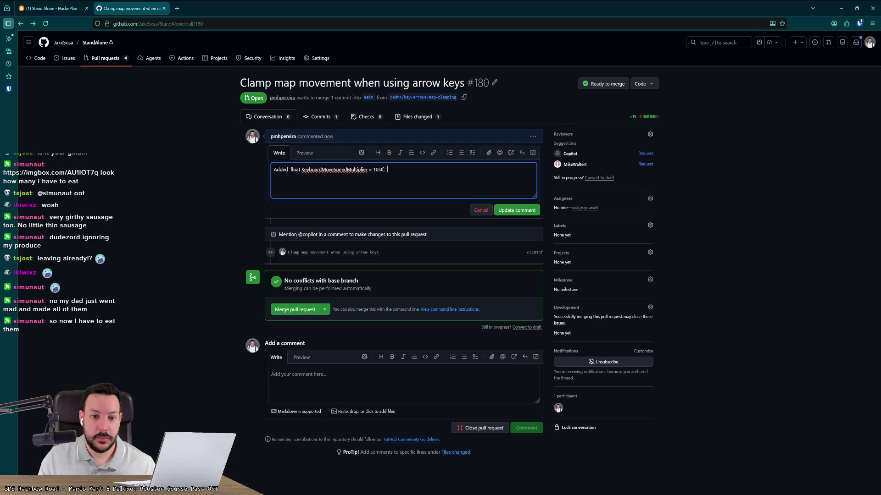
text(to mimic the )
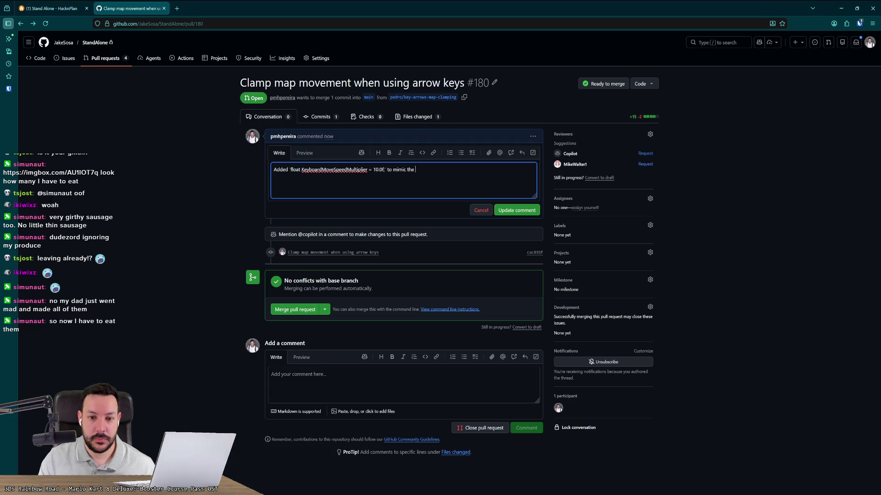
text(same movement speed)
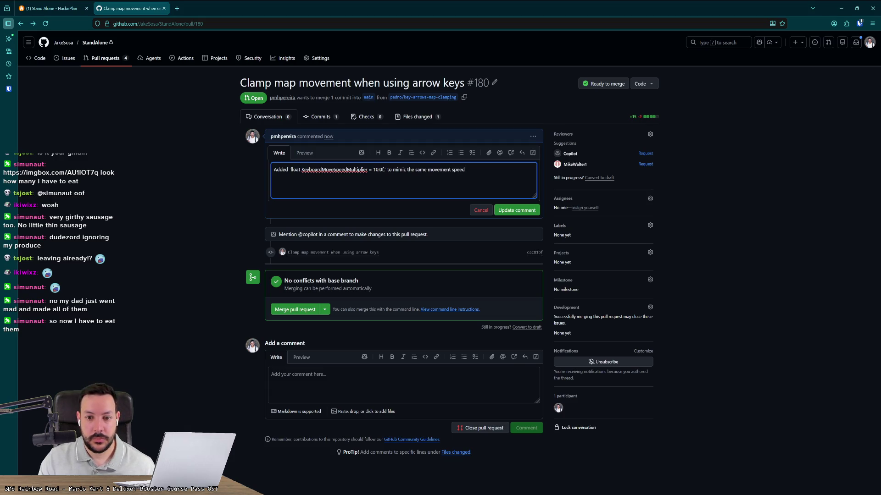
text( as before. Let me kn)
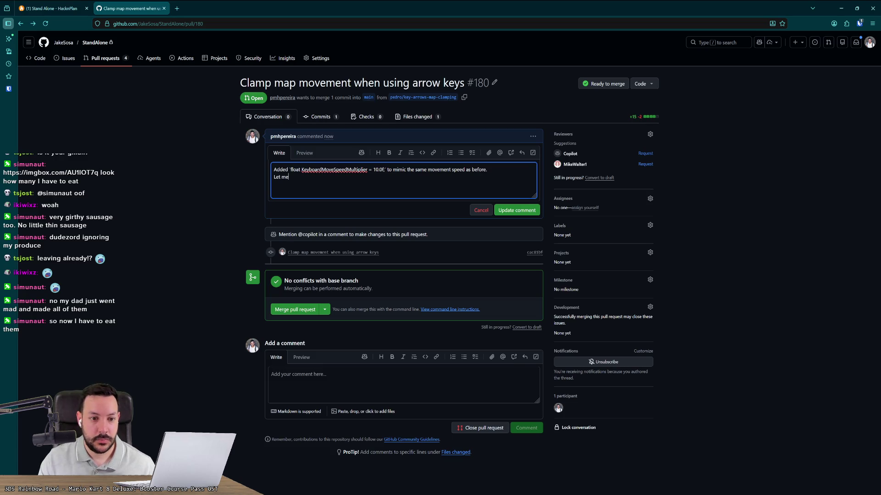
text(ow if you'd li)
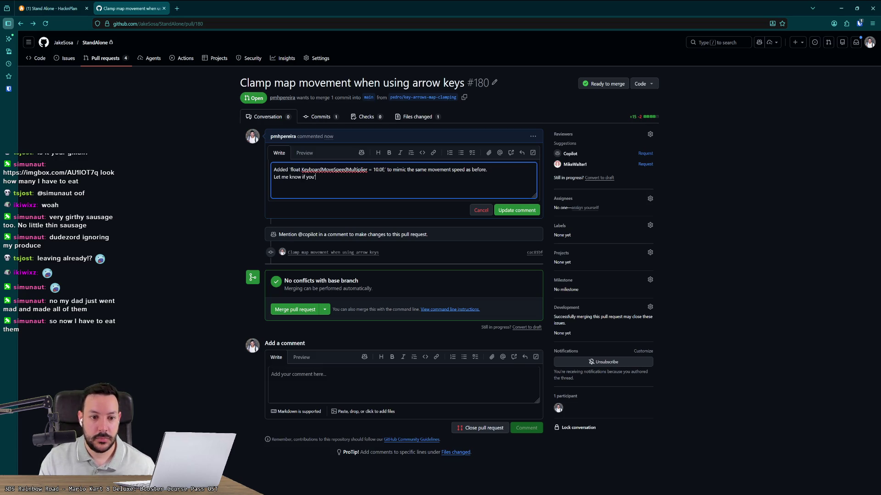
text(ke that cu)
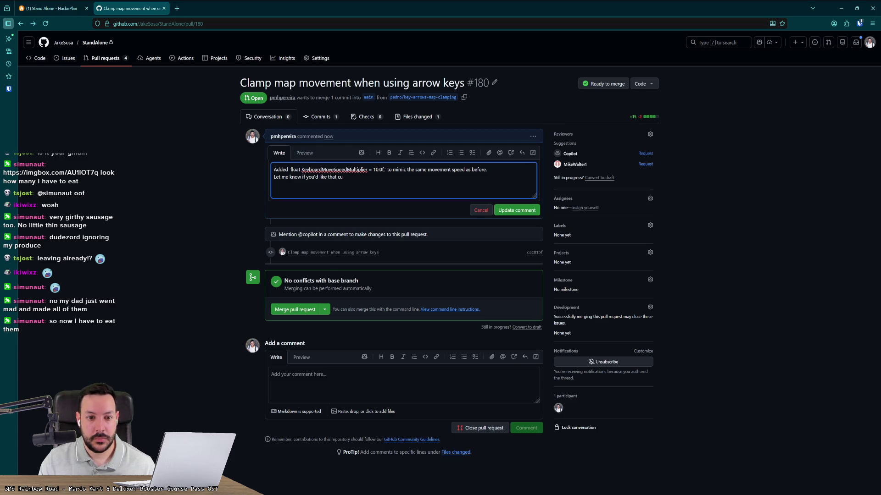
text(stomizable or if )
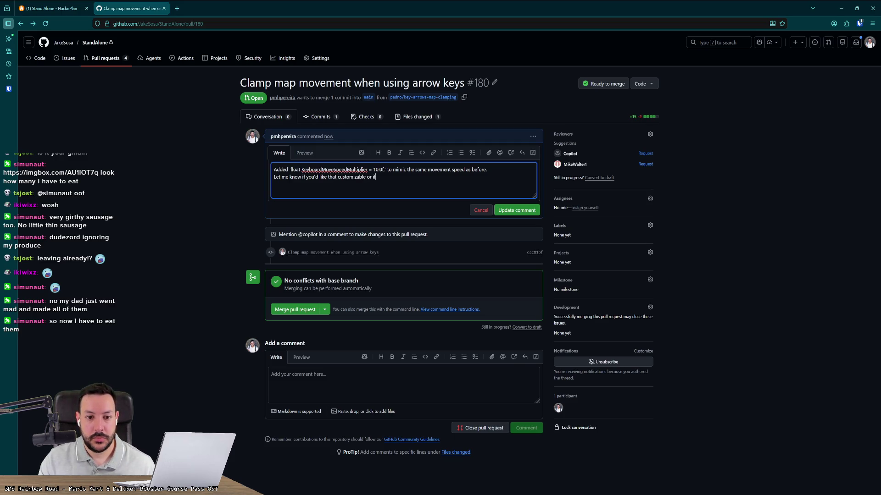
text(it works OK )
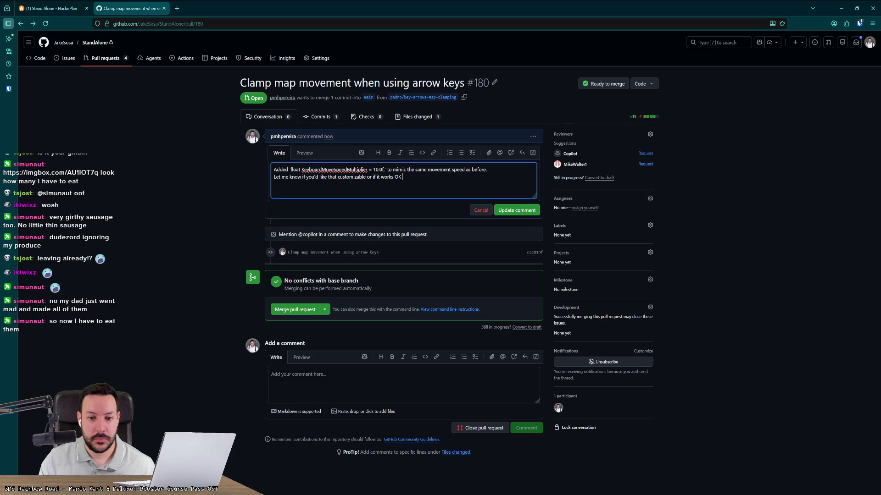
text(for now.)
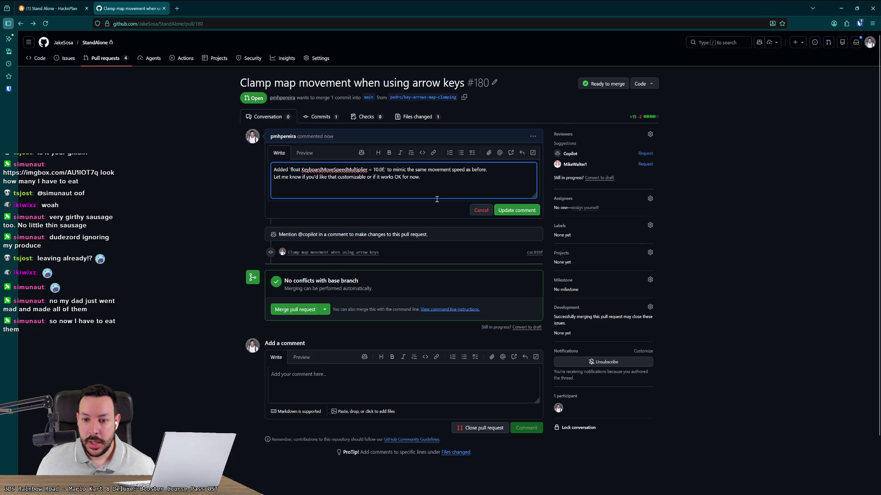
click(499, 213)
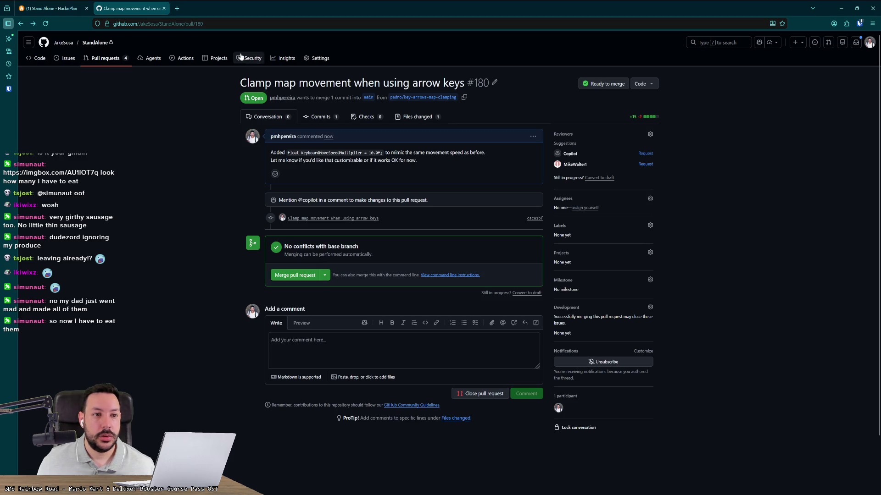
Reload the pull request page and return to the HacknPlan board
click(241, 24)
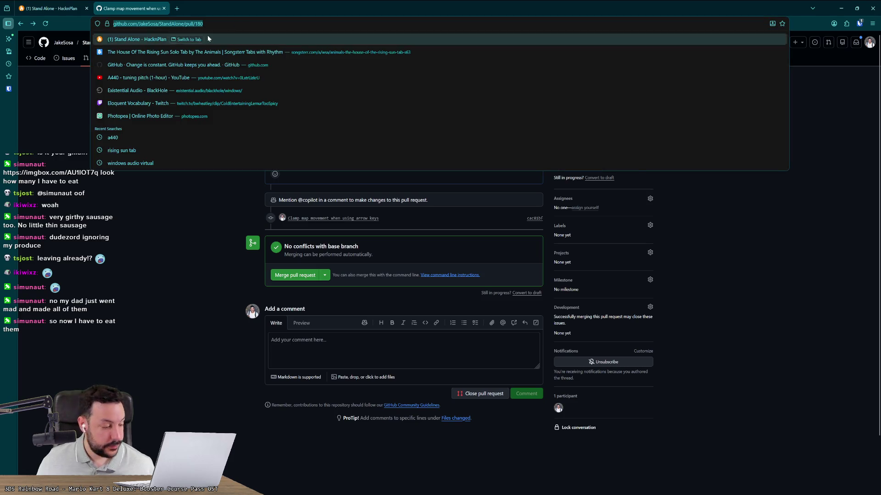
key(Escape)
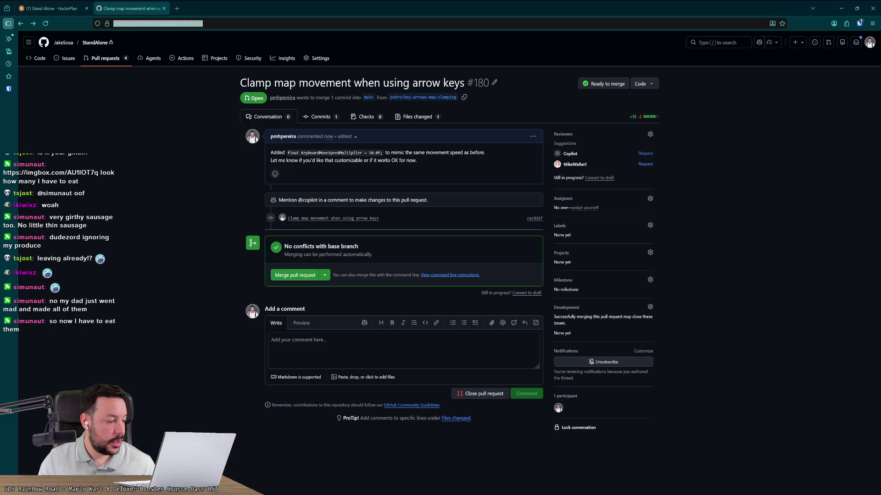
key(Return)
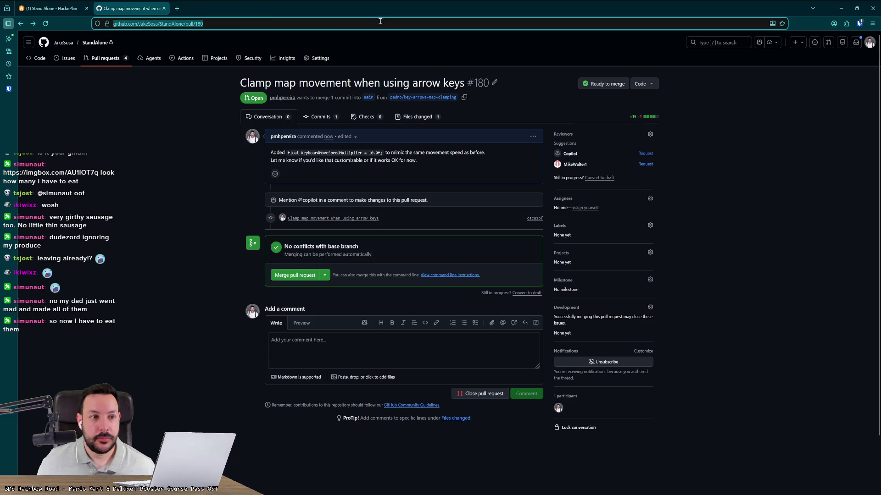
key(ctrl+shift+Tab)
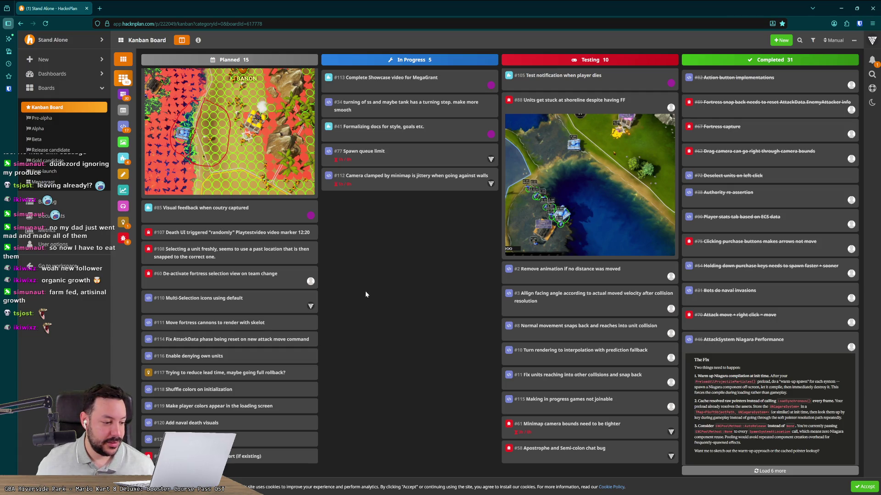
Open task #110 'Multi-Selection icons using default' and move its card to In Progress
click(225, 303)
drag(188, 272, 320, 267)
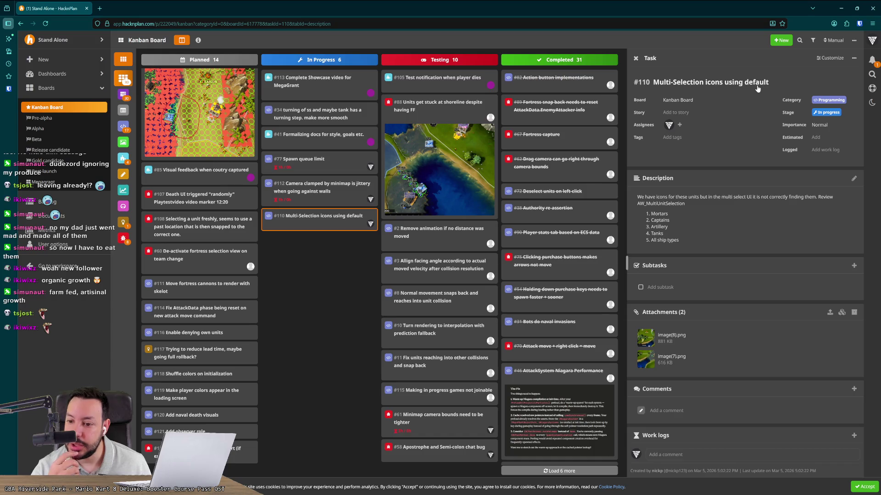
View task #110's screenshots: image(8).png enlarged in a new tab, then image(7).png
click(646, 336)
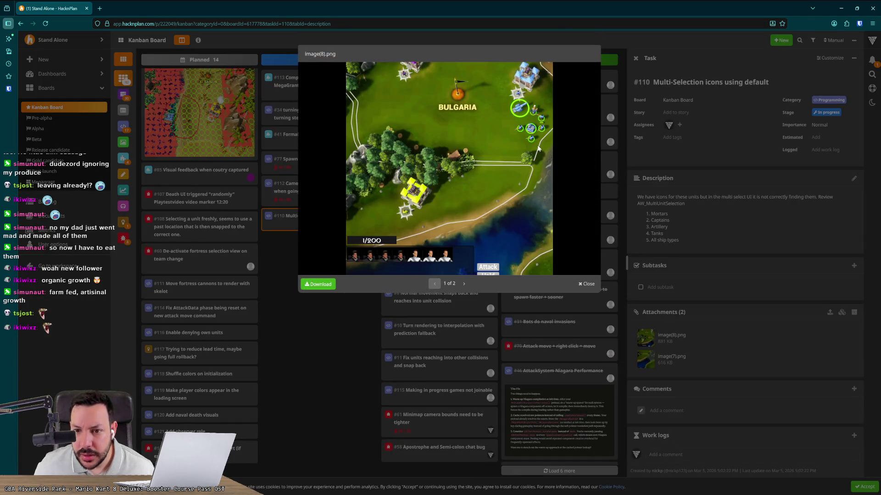
right_click(442, 150)
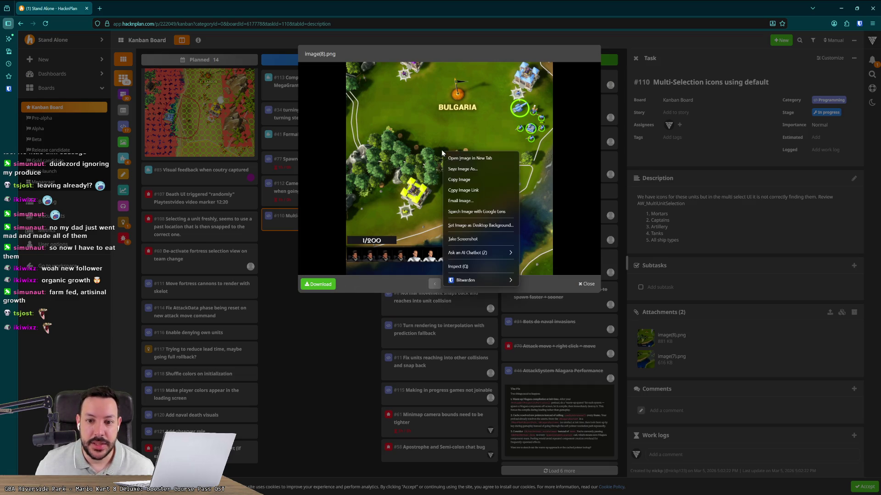
click(452, 160)
key(ctrl+Tab)
key(ctrl+plus)
key(ctrl+plus)
key(ctrl+plus)
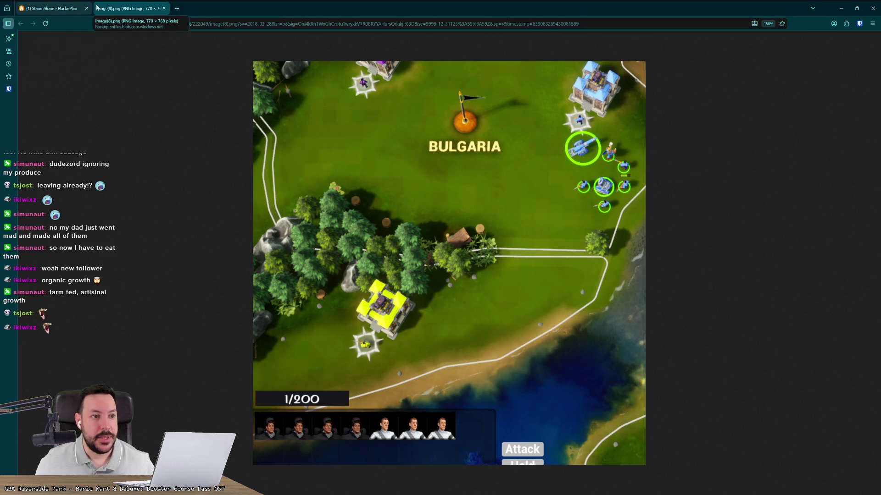
middle_click(142, 11)
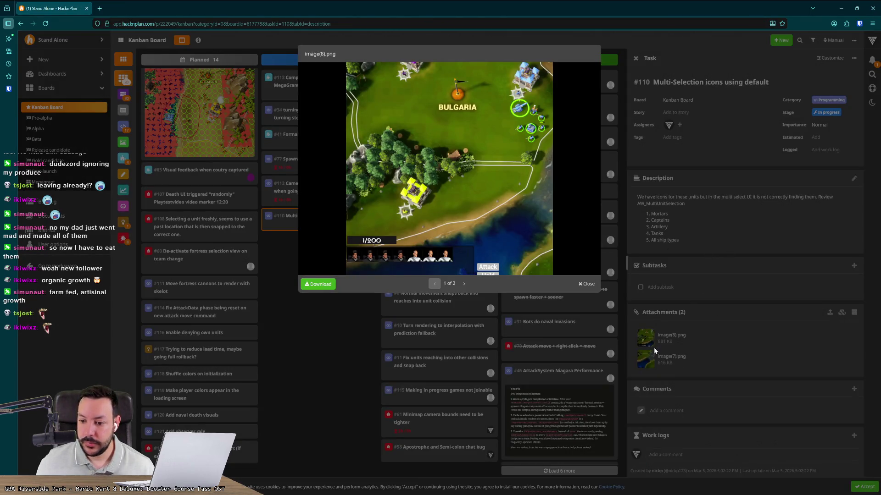
click(463, 283)
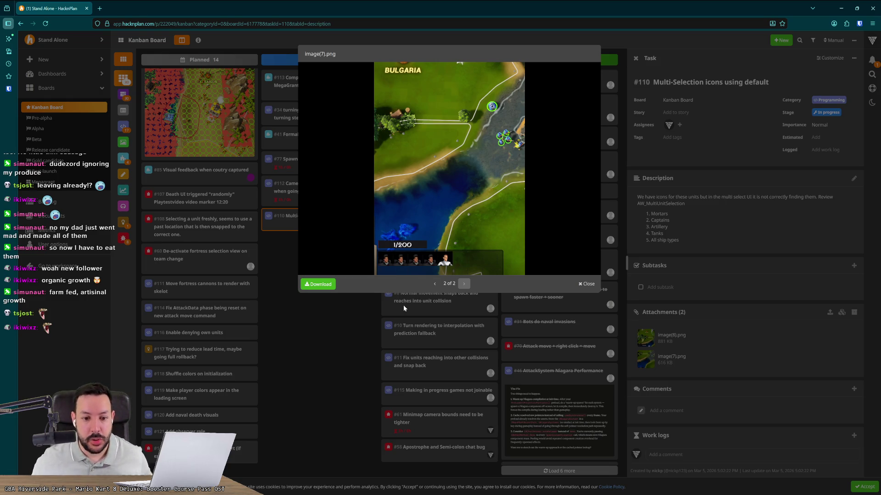
Start a project build in Rider, then switch to Fork
key(alt+Tab)
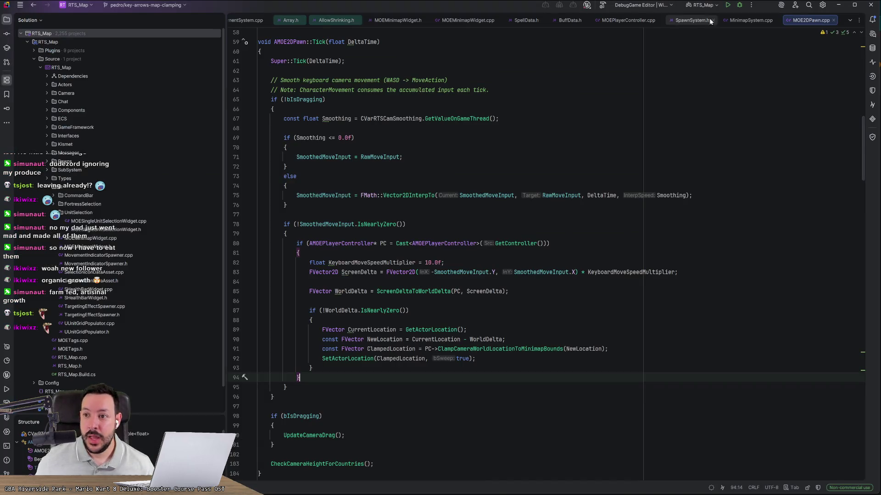
click(728, 6)
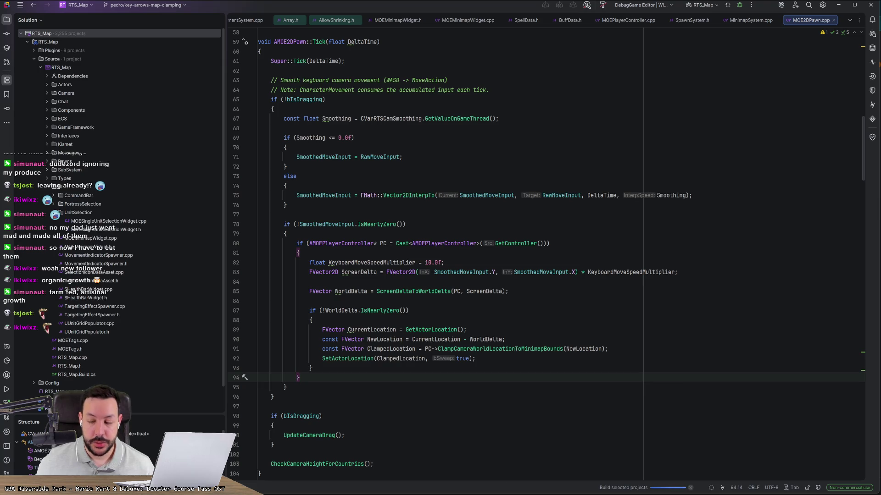
key(alt+Tab)
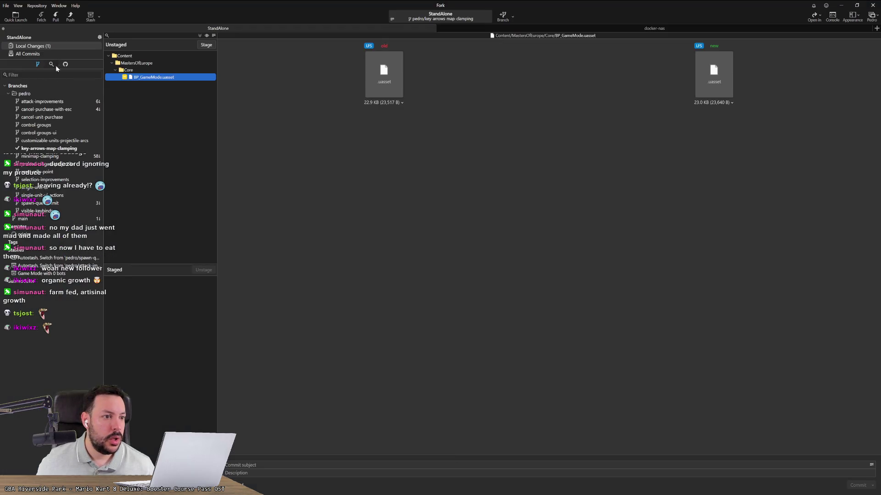
Check out the main branch and pull origin/main into it
click(33, 220)
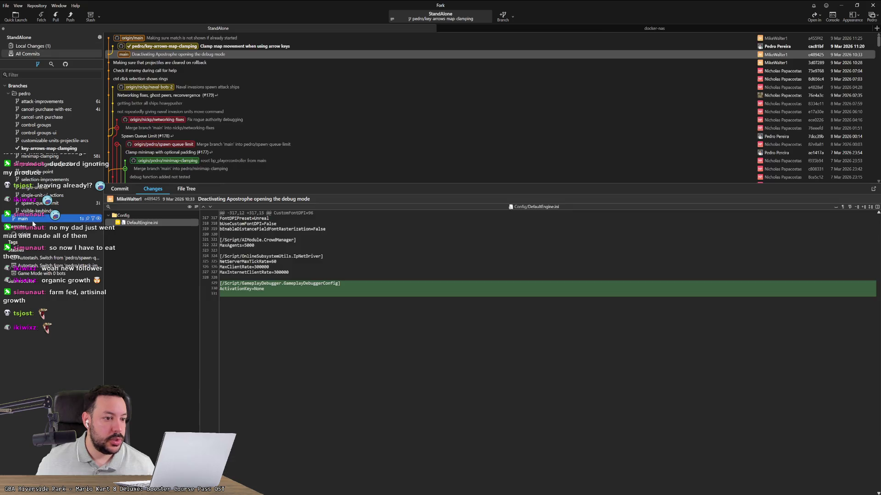
double_click(32, 222)
click(482, 268)
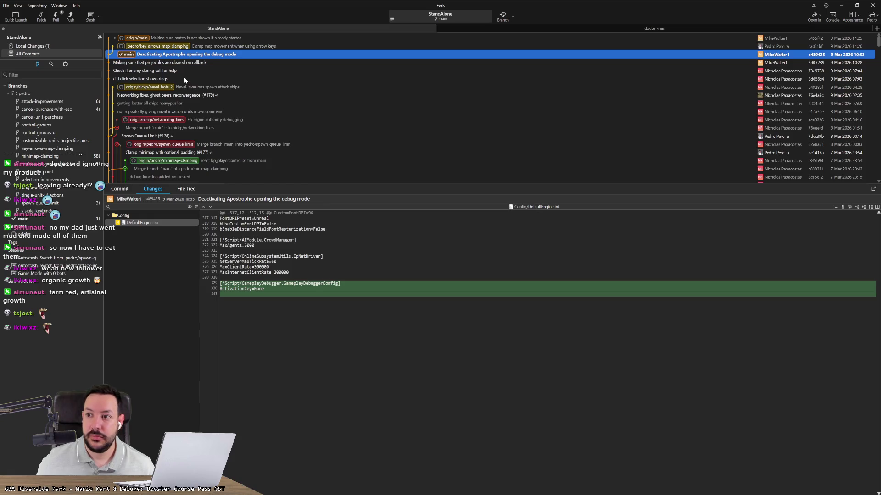
click(54, 17)
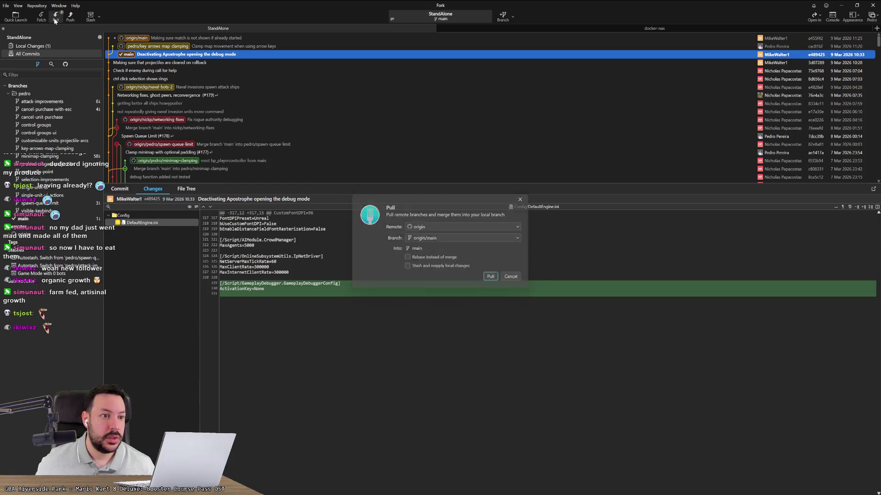
key(Return)
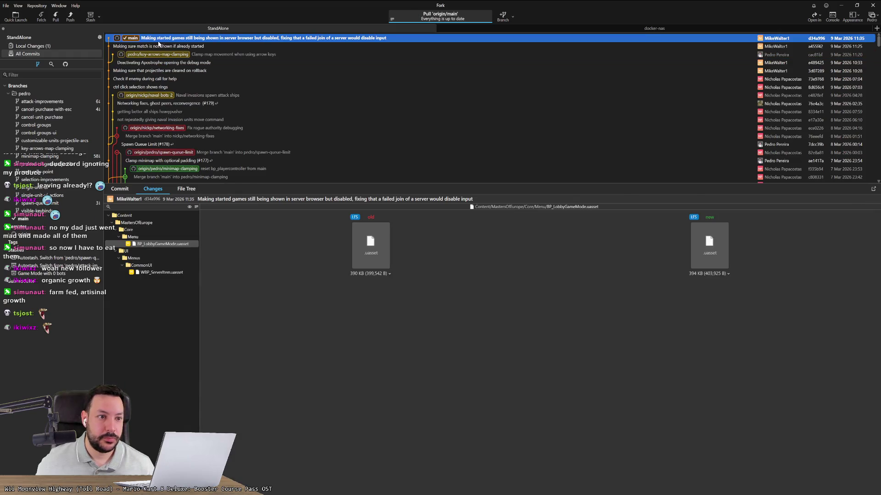
Review the projectiles rollback and debug mode commits, then dismiss the build succeeded notification
key(Down)
key(Down)
key(Down)
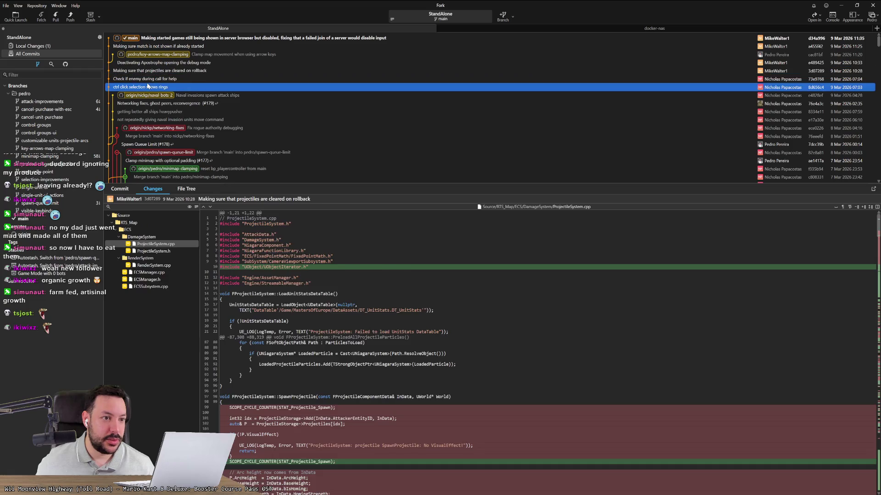
key(Up)
key(Up)
key(Down)
key(Down)
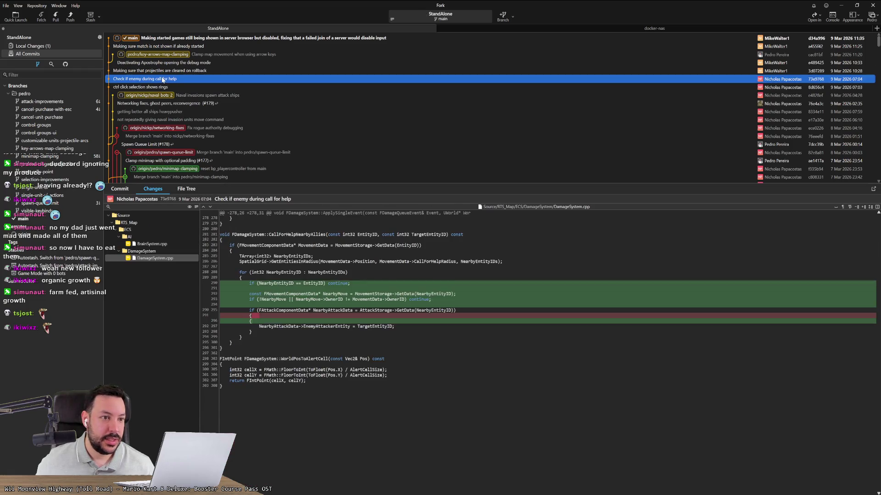
key(Up)
key(Up)
key(Up)
click(216, 40)
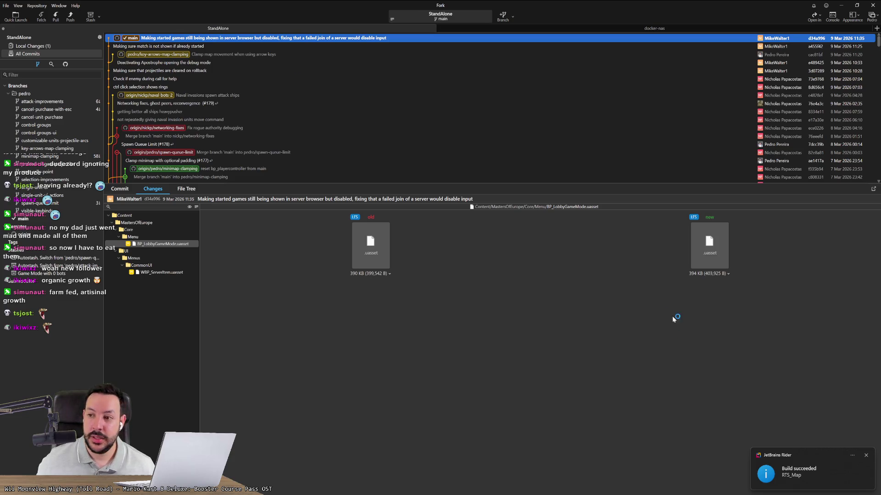
click(866, 456)
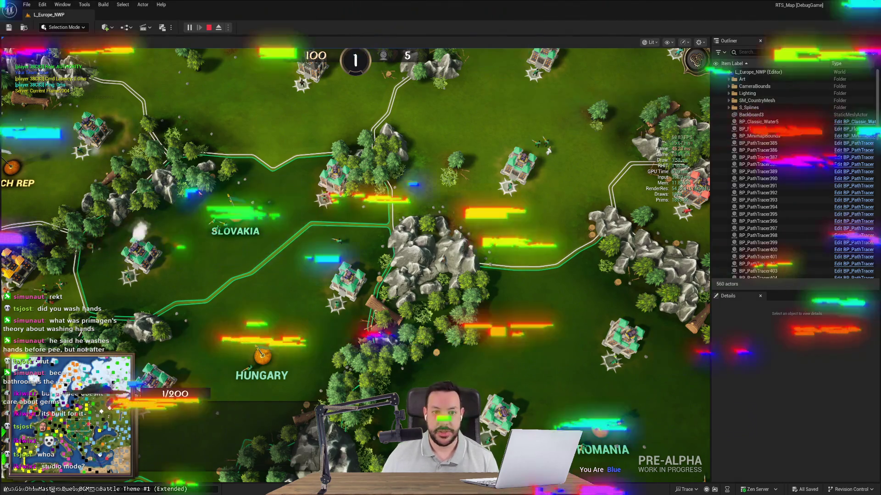
Pan to Central Russia, select the units below the castle, and queue a Medic
click(96, 376)
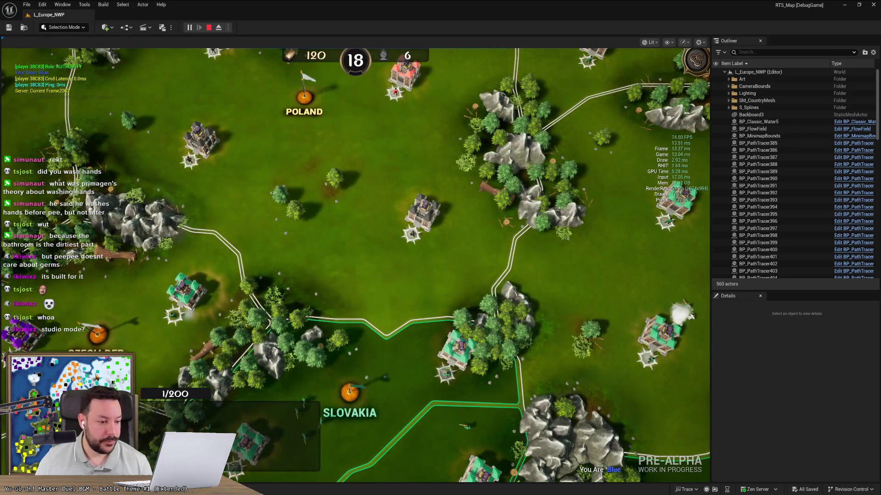
drag(97, 376, 113, 366)
scroll(382, 246, up, 3)
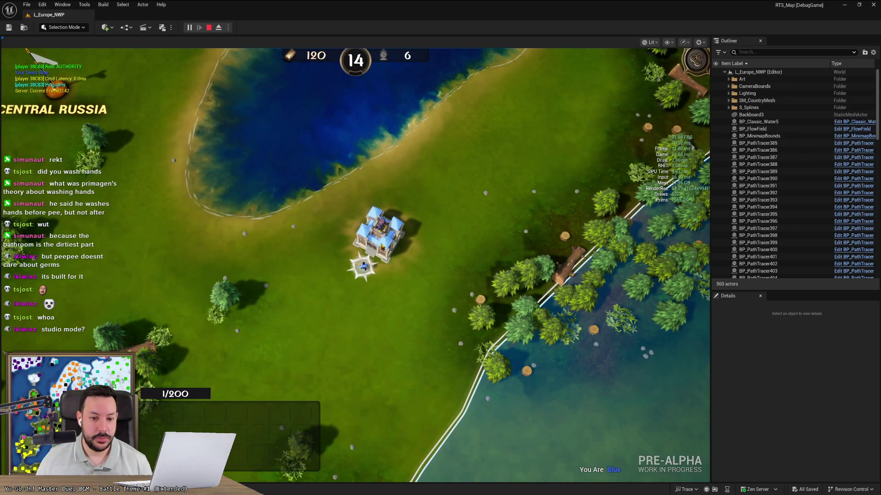
drag(383, 246, 344, 309)
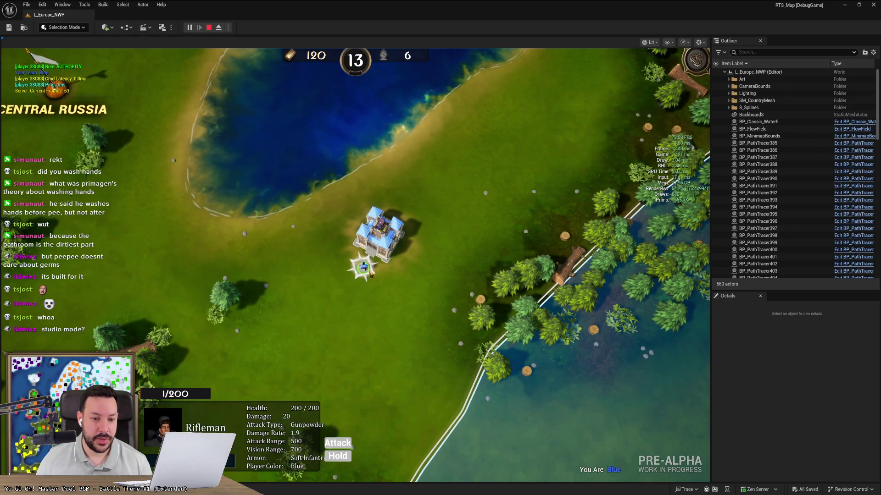
key(h)
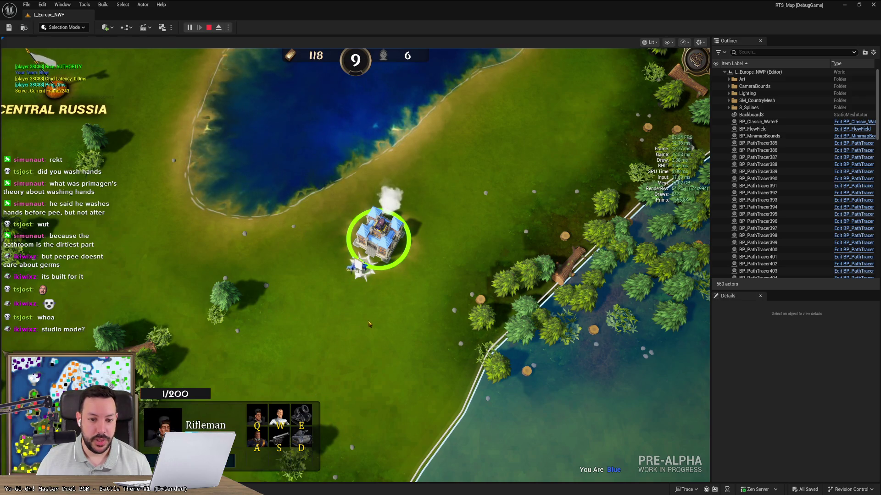
click(396, 340)
drag(412, 348, 349, 268)
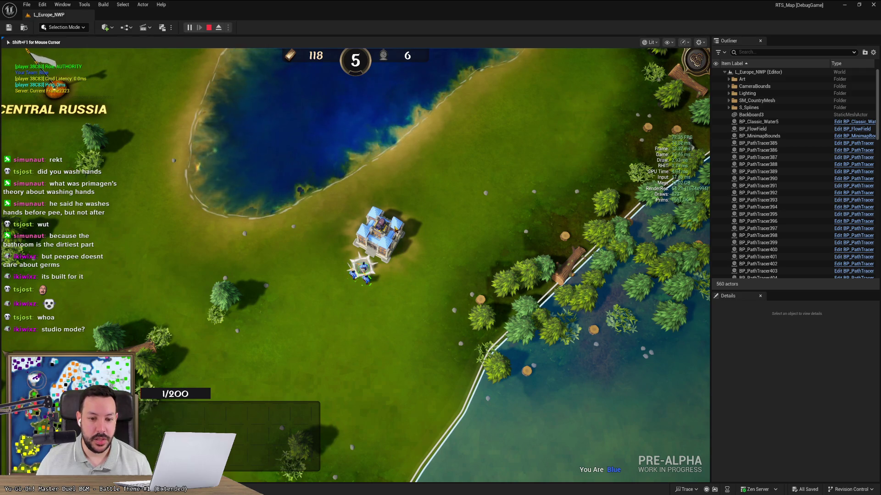
key(h)
click(279, 416)
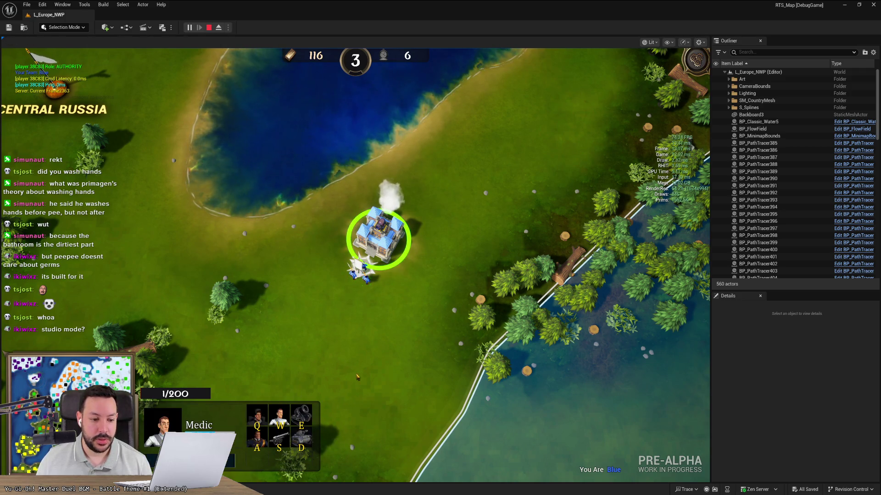
Queue a Mortar, select it with four infantry, and stop the play session
drag(397, 337, 303, 257)
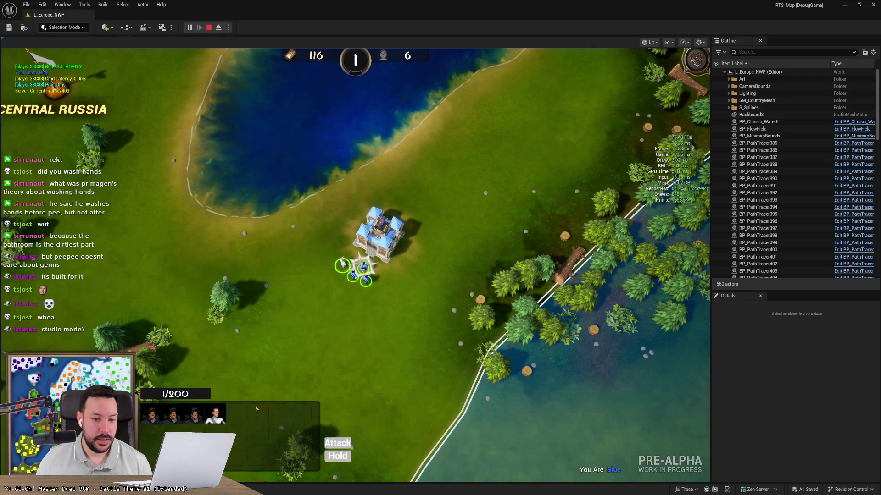
key(h)
key(e)
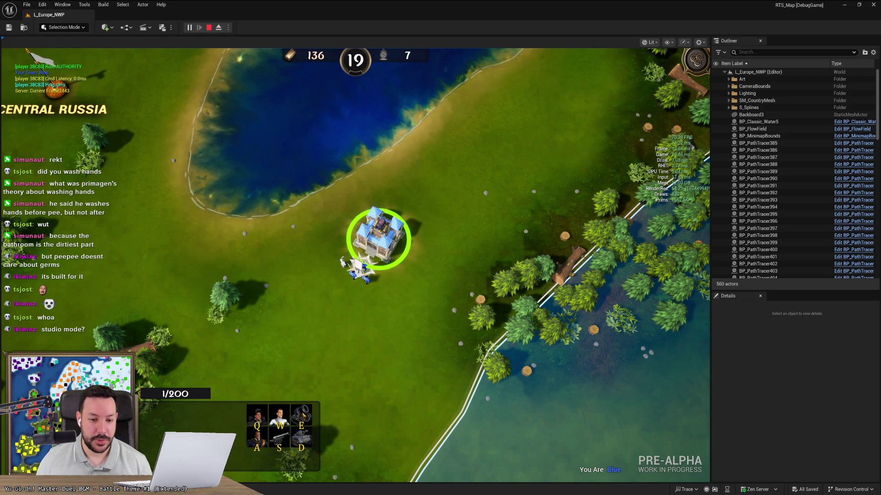
mouse_move(345, 352)
mouse_down()
mouse_move(412, 266)
mouse_move(333, 248)
mouse_up()
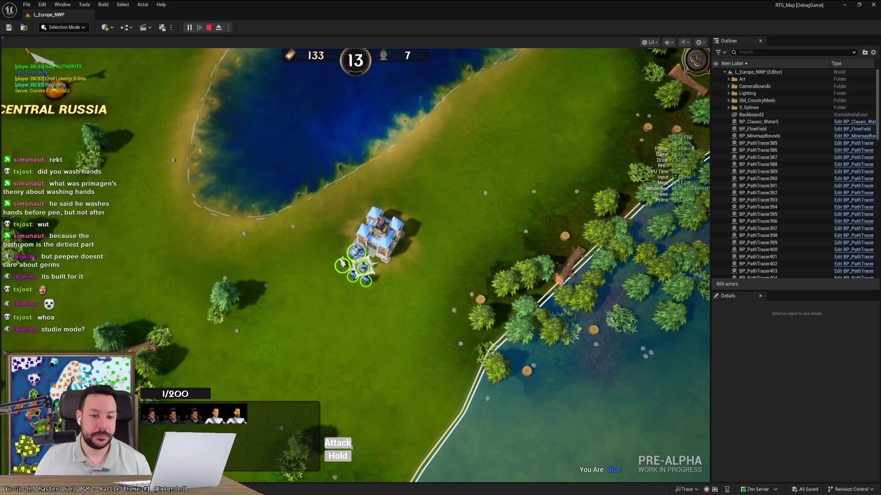
scroll(278, 302, up, 3)
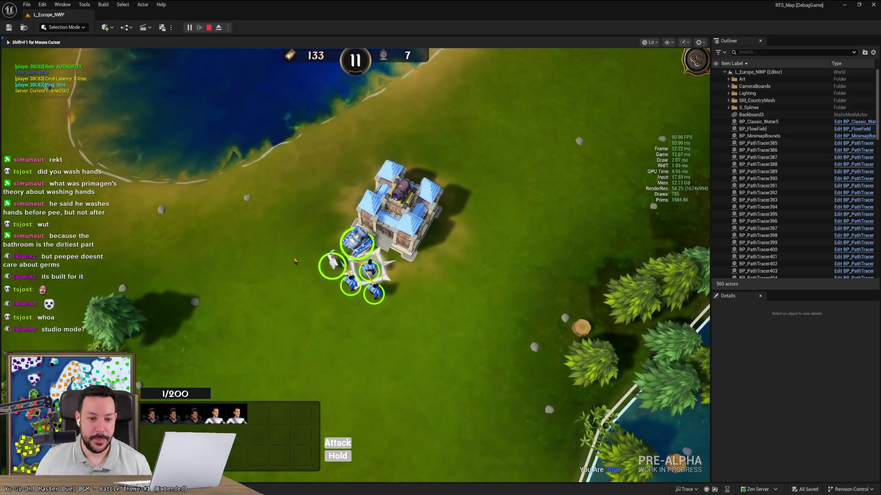
click(315, 232)
click(376, 216)
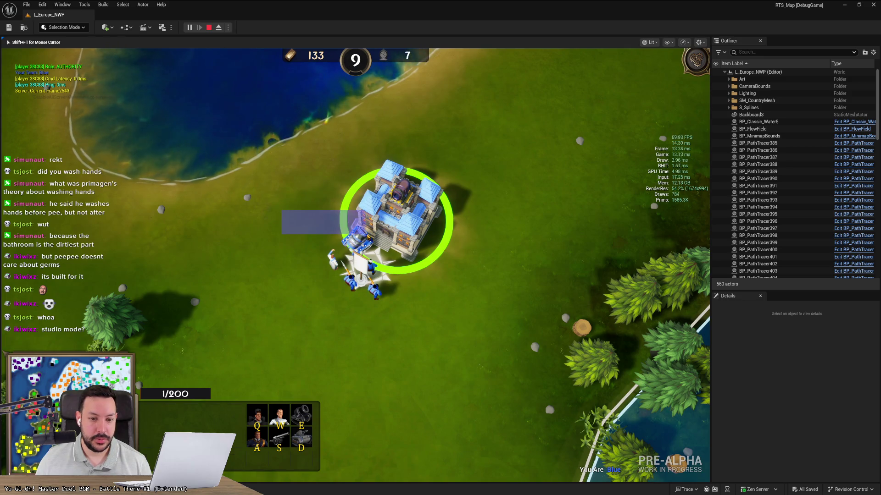
click(353, 239)
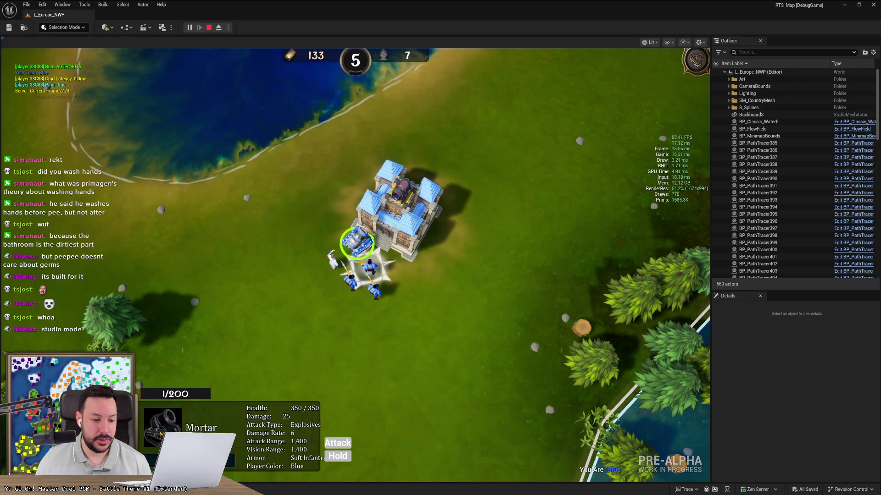
drag(264, 250, 387, 315)
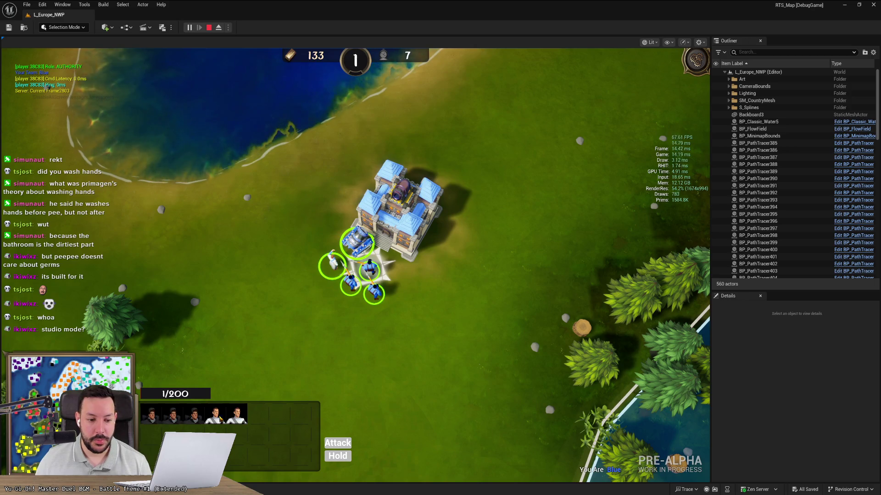
click(209, 28)
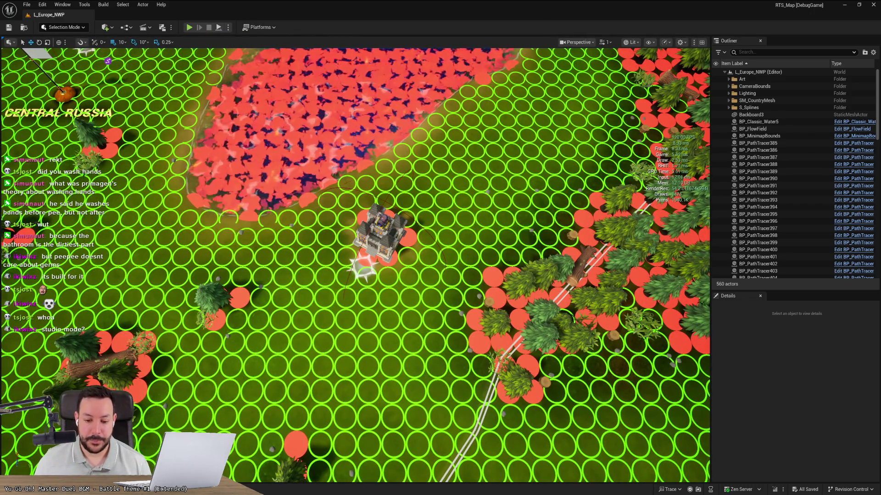
Close the image(7).png viewer, select AW_MultiUnitSelection in the description, and return to Unreal Editor
click(454, 493)
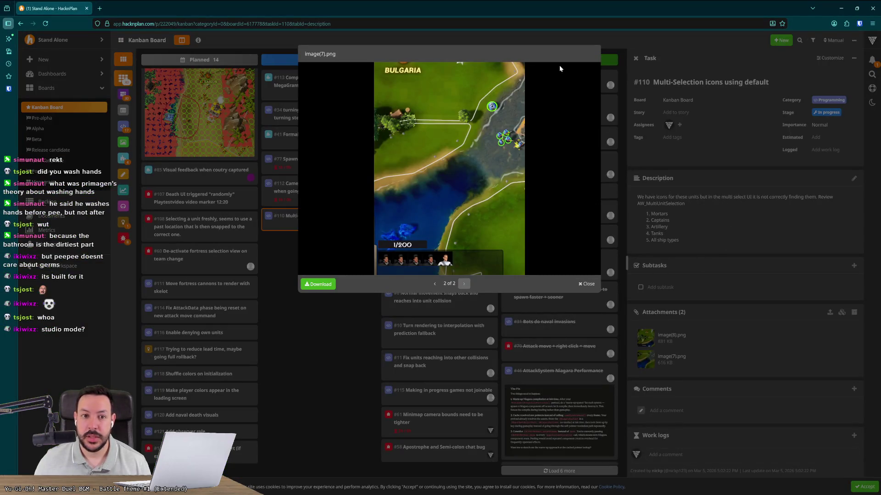
click(591, 283)
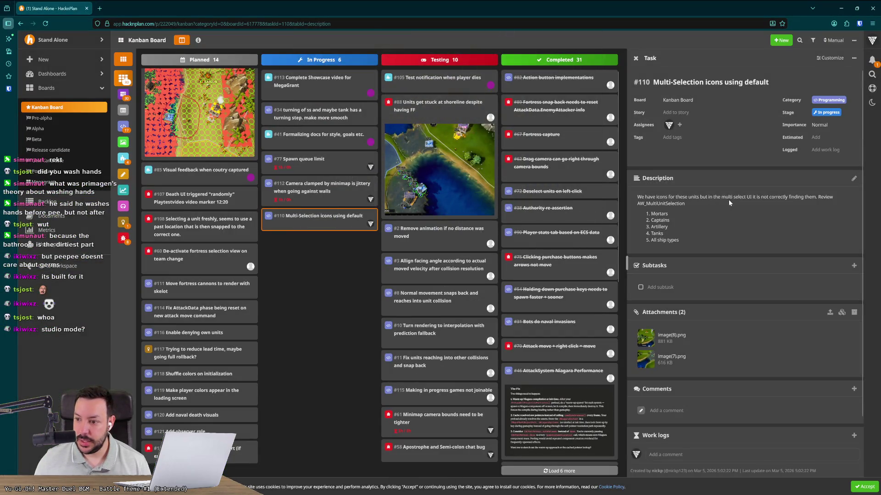
double_click(674, 205)
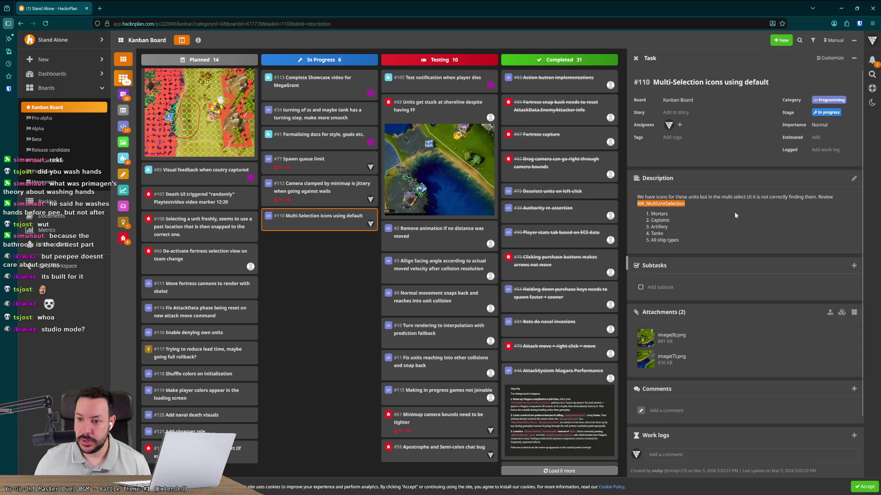
mouse_move(585, 494)
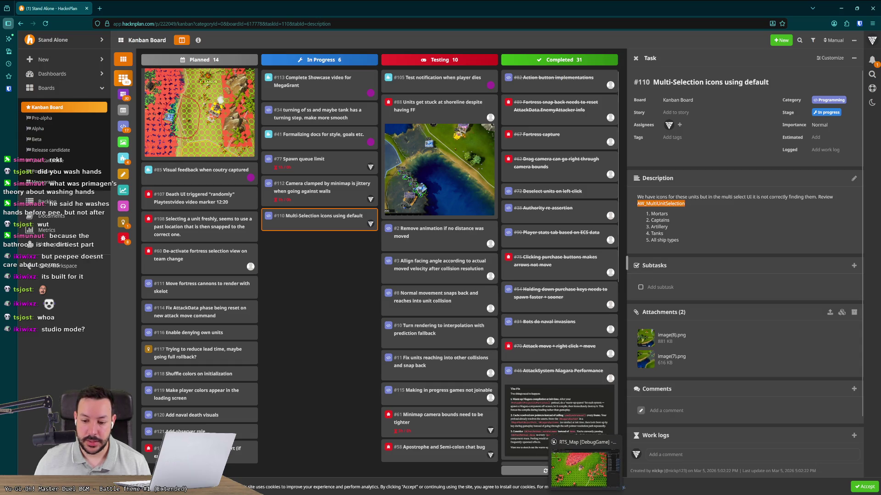
mouse_move(554, 494)
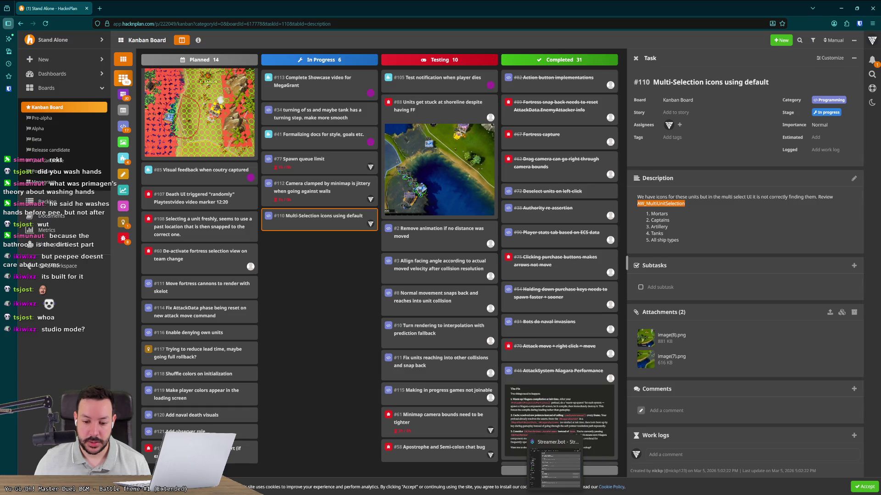
click(585, 494)
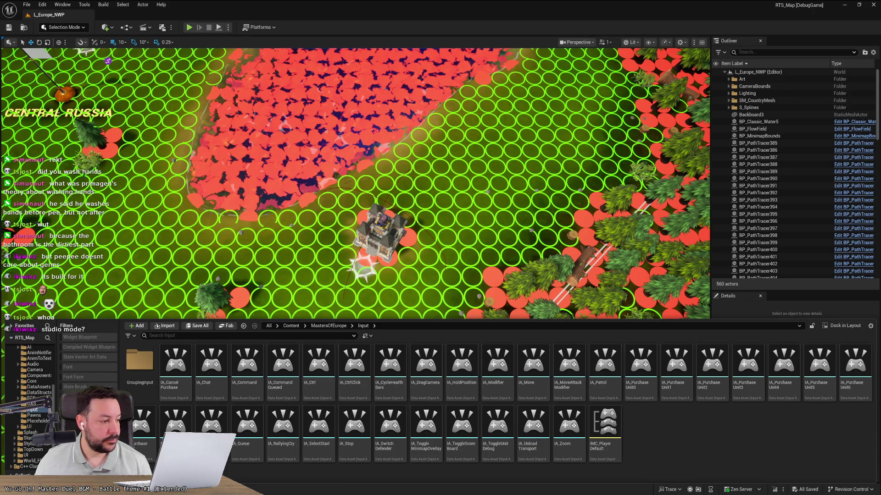
Search 'aw_mult' in MastersOfEurope, open AW_MultiUnitSelection, then minimize its editor back to the level
click(329, 326)
click(280, 335)
text(aw)
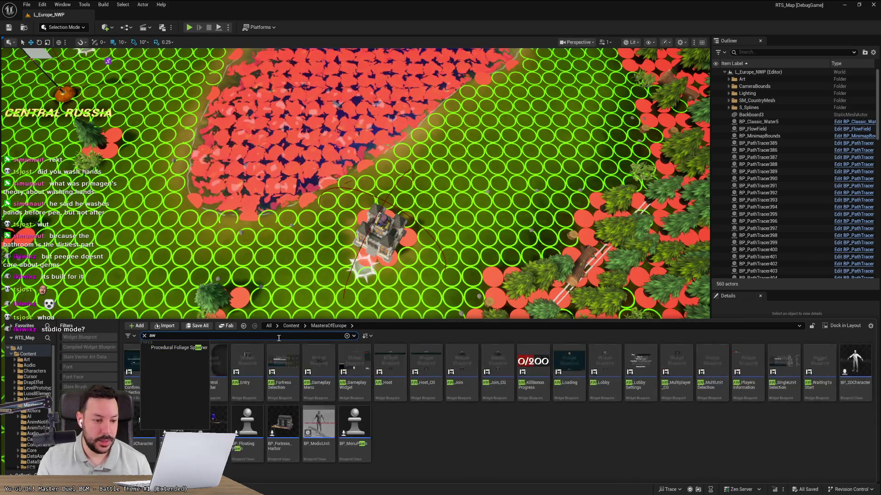
text(_mult)
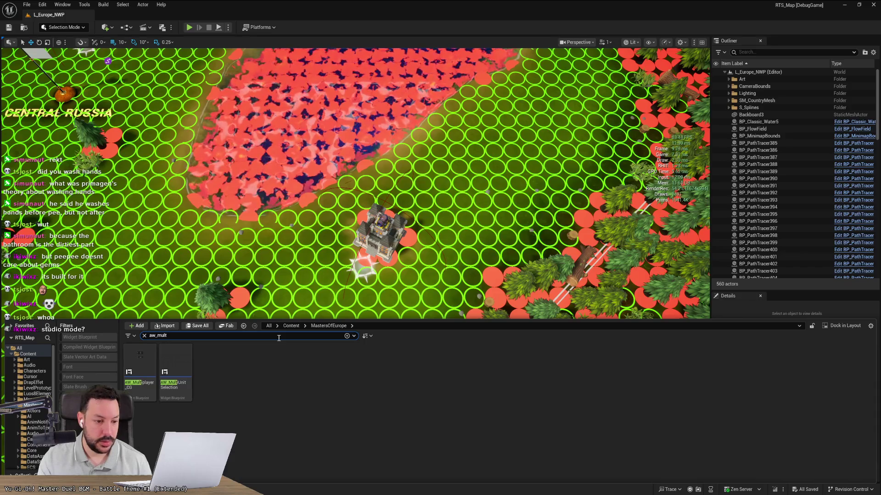
double_click(180, 370)
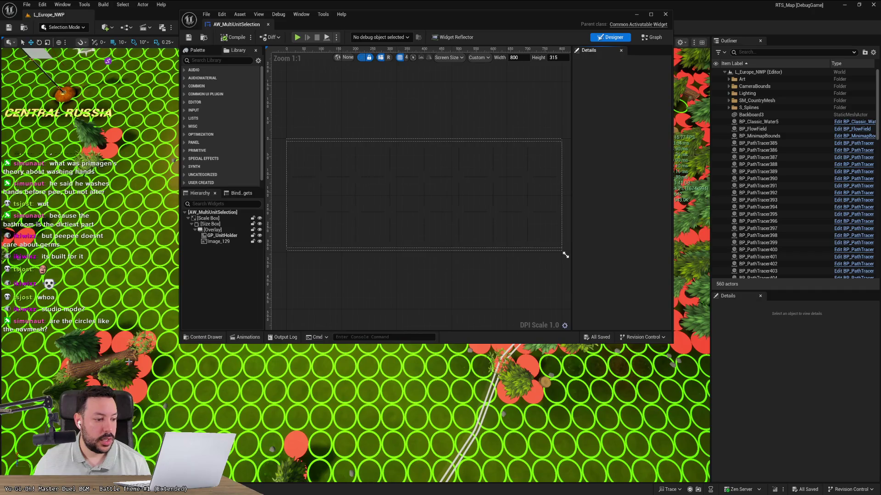
click(107, 61)
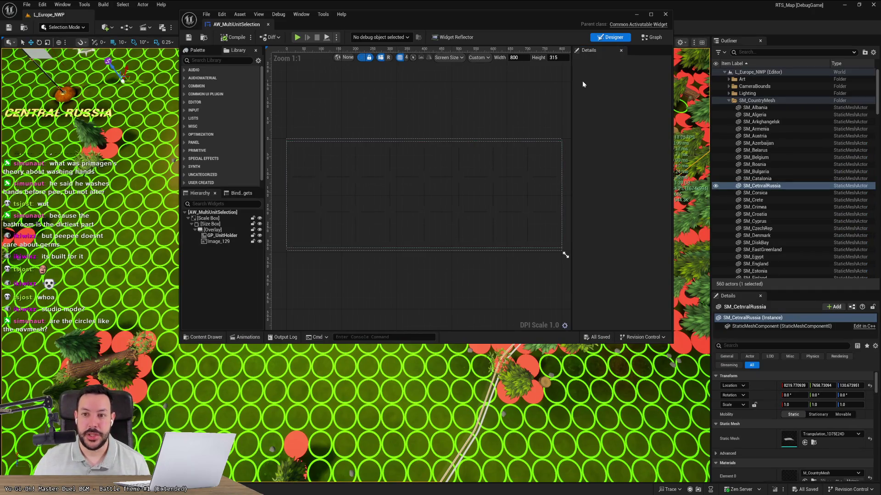
click(637, 15)
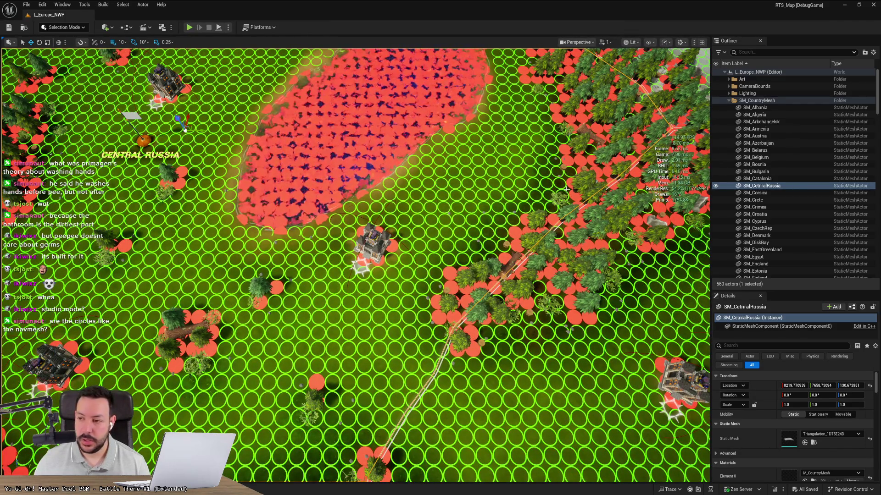
Zoom the level viewport far out until the whole northern Europe map and its navmesh overlay show
drag(877, 97, 863, 260)
scroll(863, 260, down, 1)
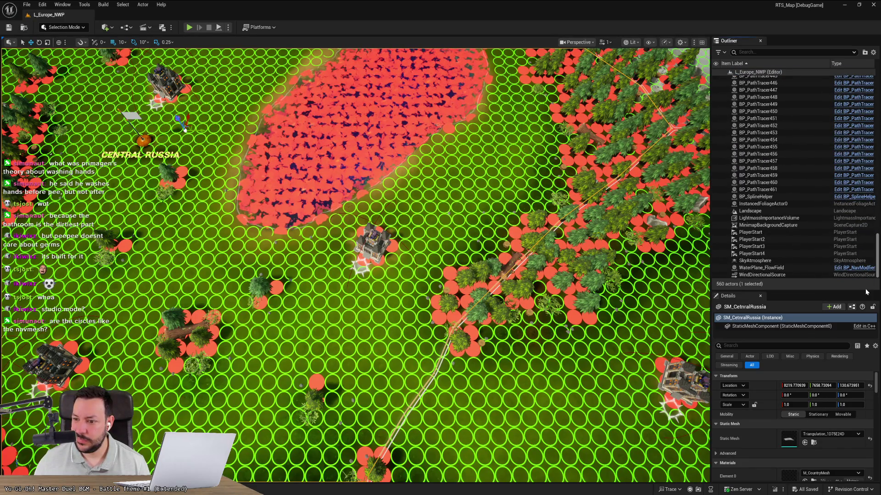
mouse_move(874, 274)
mouse_down()
mouse_move(873, 157)
mouse_move(874, 173)
mouse_up()
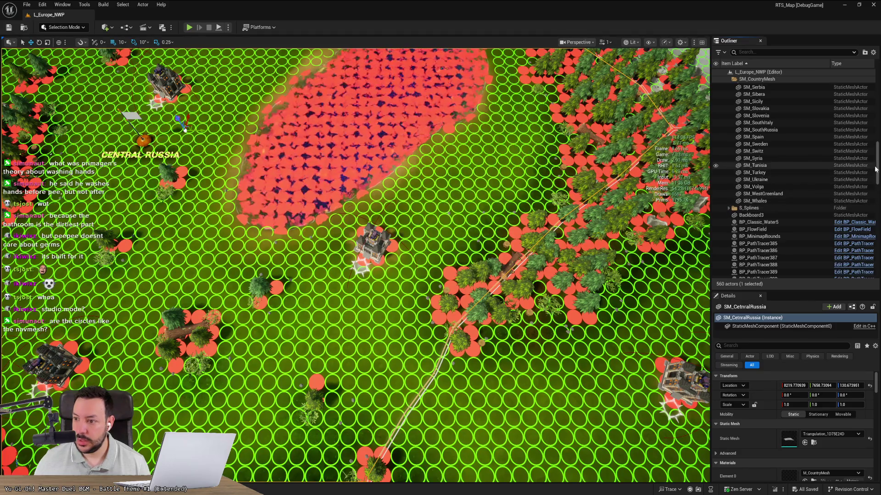
drag(876, 160, 877, 92)
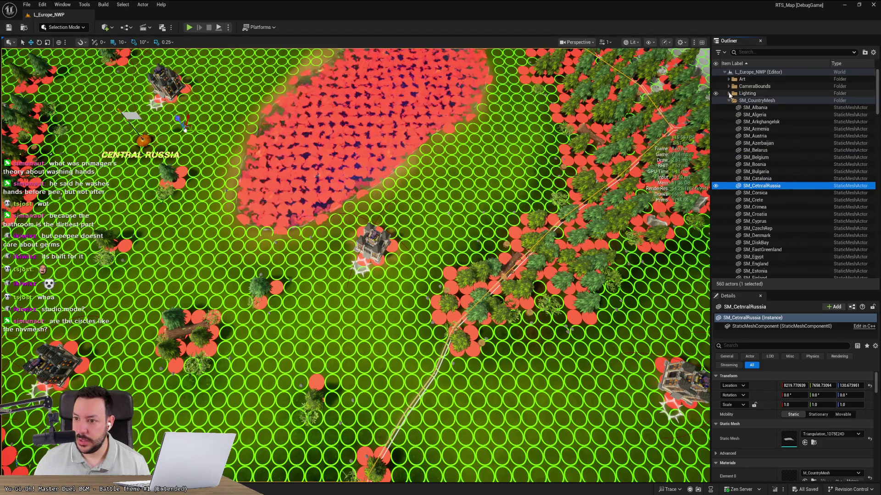
scroll(252, 217, down, 5)
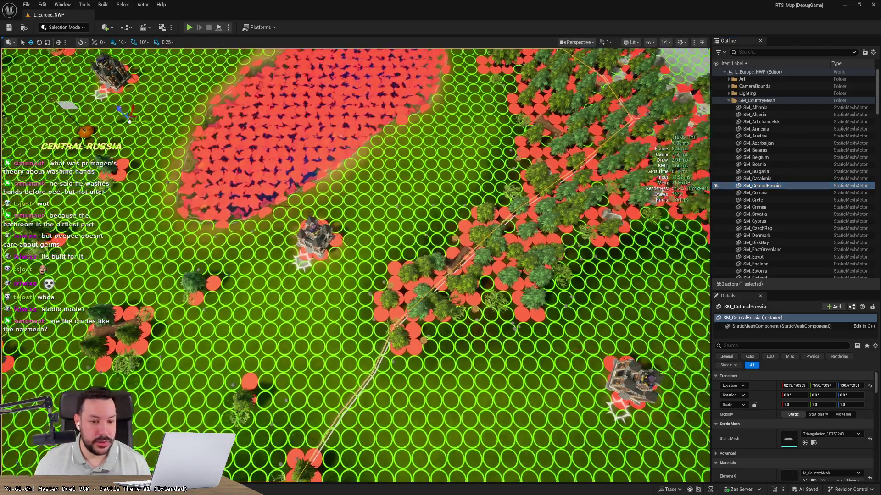
scroll(250, 246, down, 5)
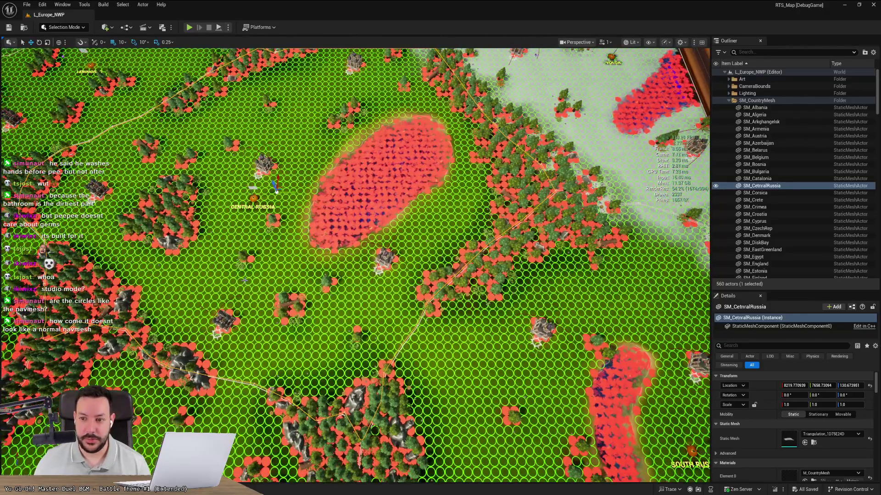
scroll(244, 281, down, 5)
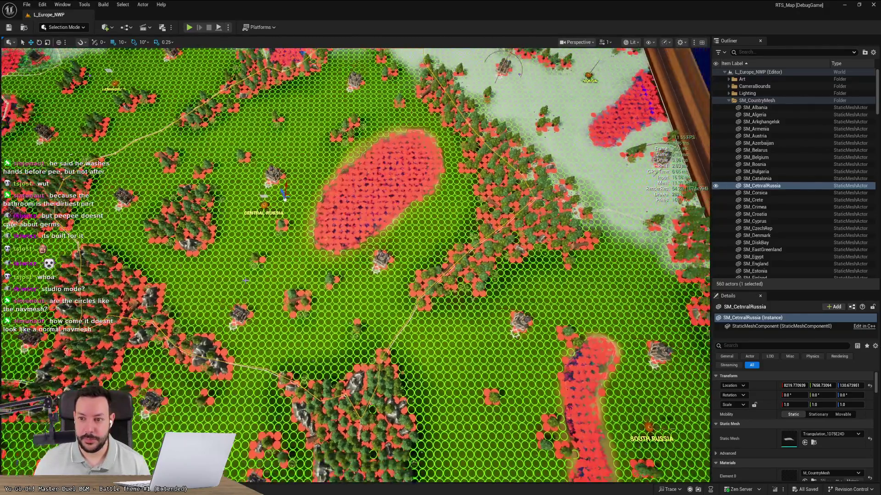
scroll(245, 280, down, 4)
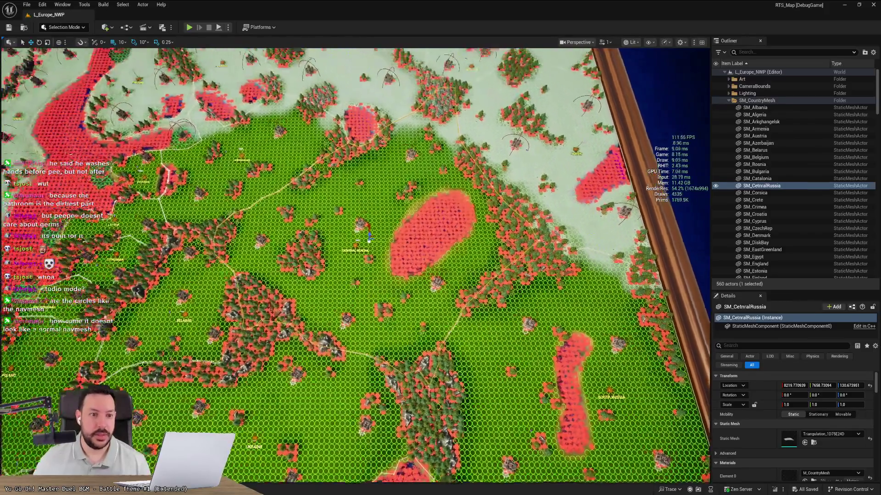
scroll(246, 280, down, 5)
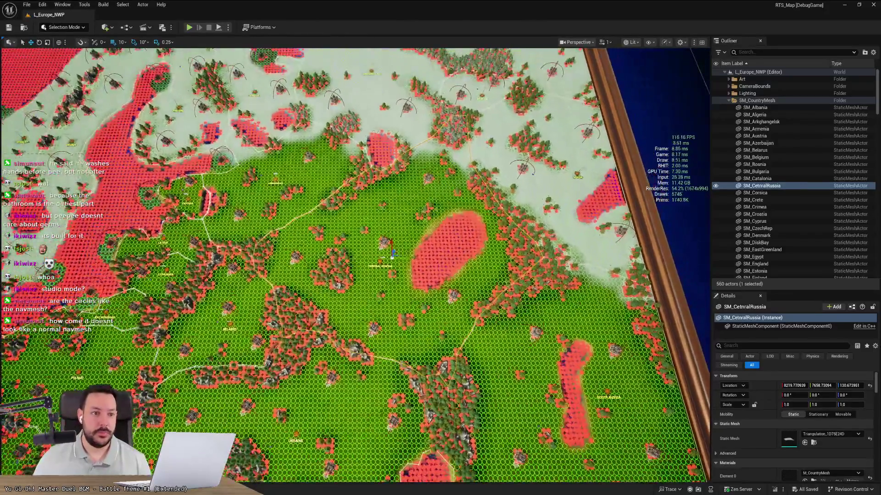
scroll(246, 280, down, 5)
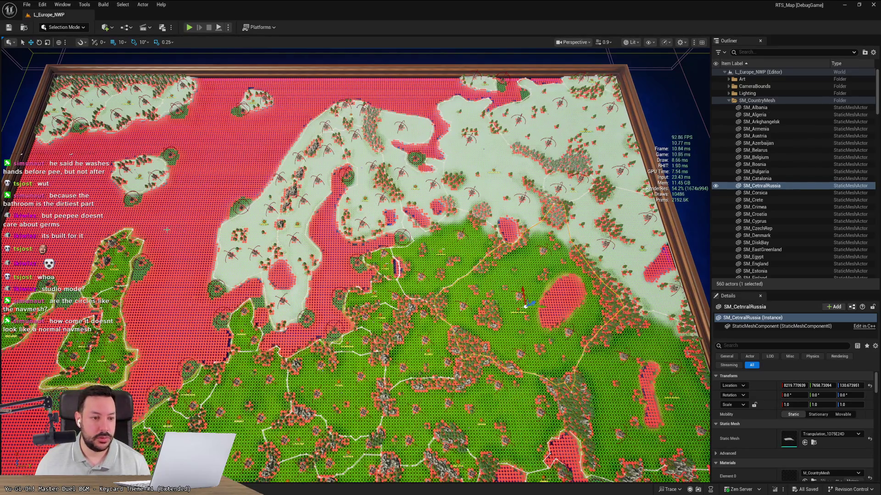
Zoom the viewport back in to ground level among the forests and navmesh circles
scroll(432, 266, up, 3)
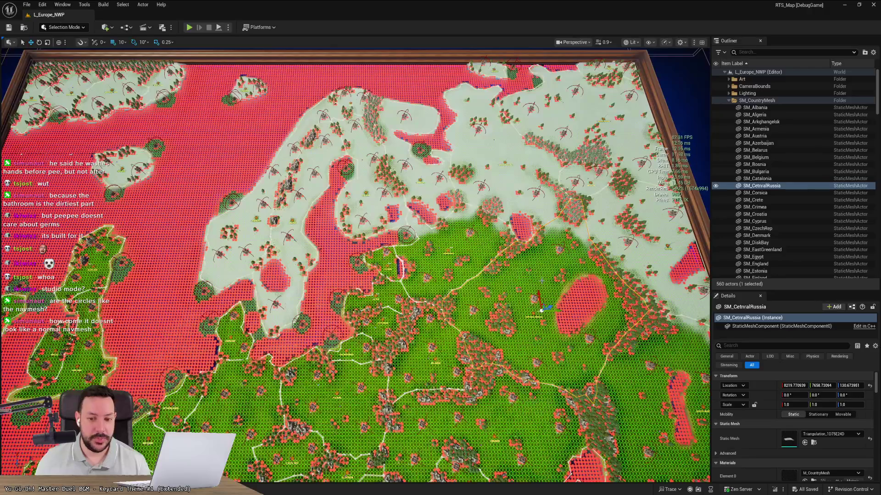
scroll(356, 266, up, 3)
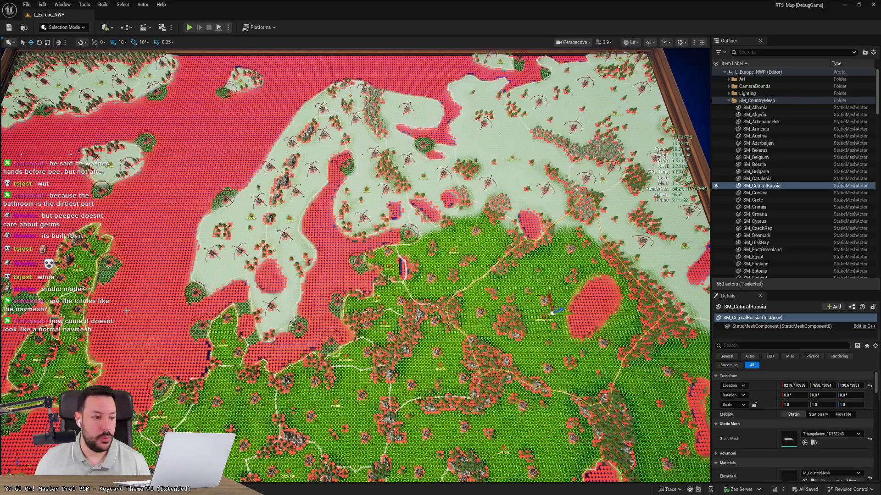
scroll(355, 266, up, 2)
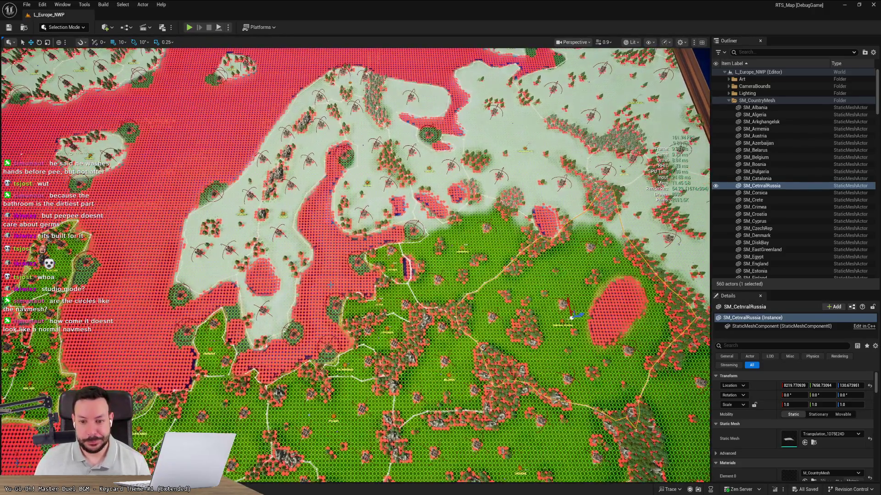
scroll(331, 285, up, 2)
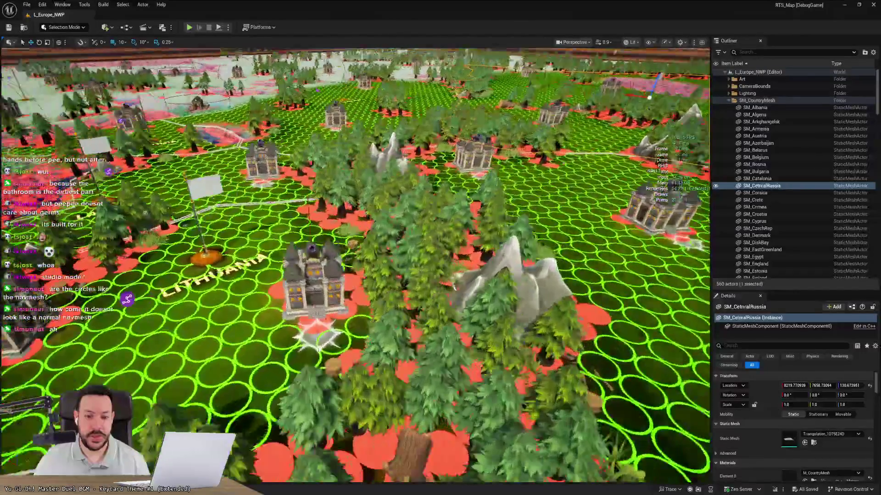
Fly over Lithuania and Belarus, pull back and turn west, then reopen AW_MultiUnitSelection from the Content Drawer
key(w)
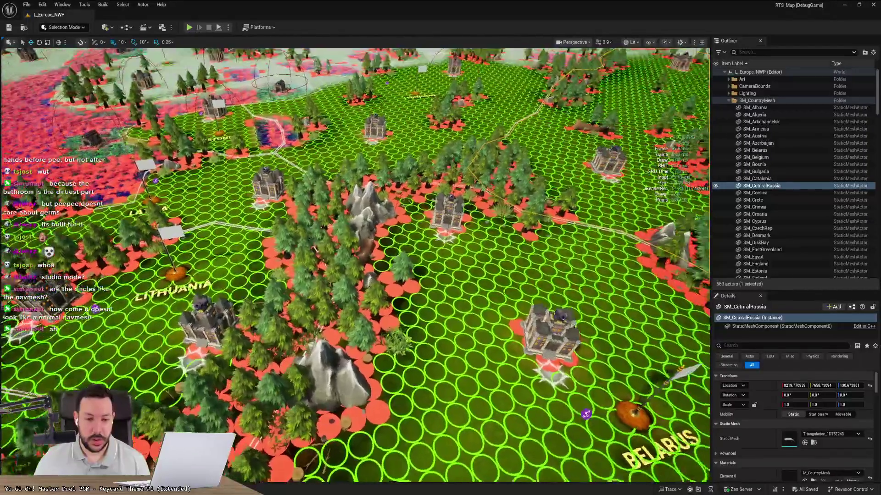
key(s)
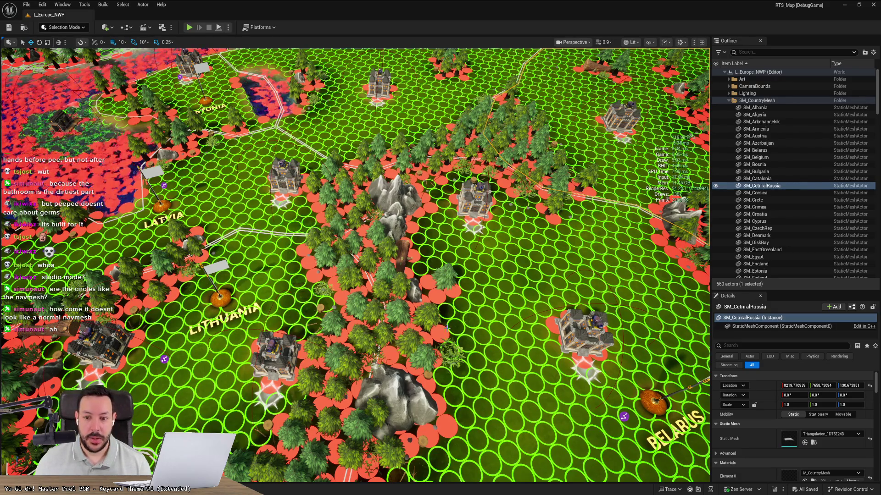
scroll(356, 265, down, 5)
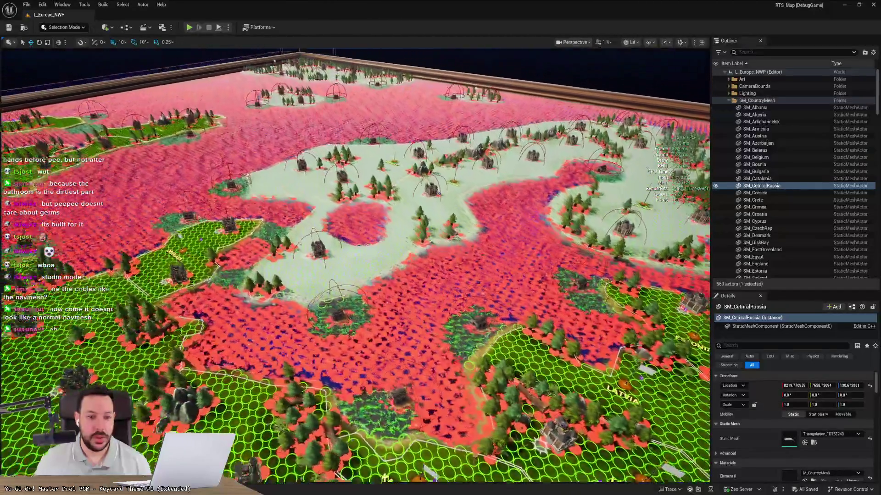
mouse_move(356, 265)
mouse_down()
mouse_move(220, 265)
mouse_move(220, 229)
mouse_move(221, 277)
mouse_move(220, 250)
mouse_up()
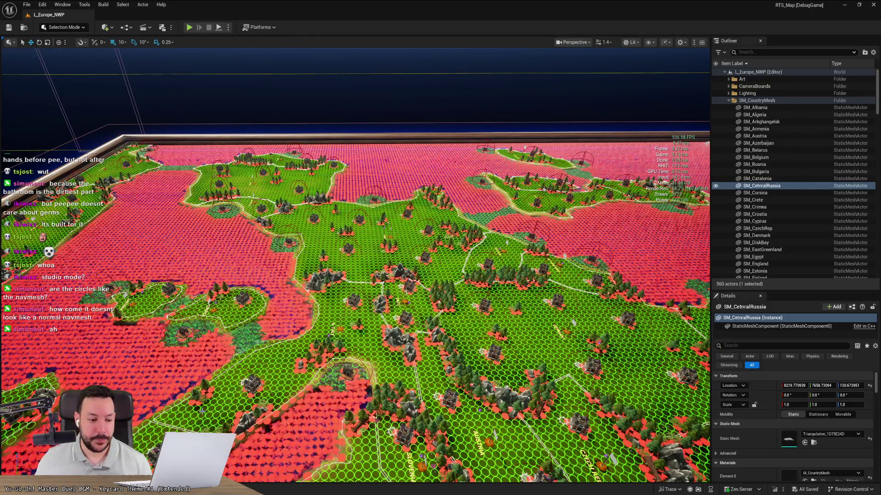
key(ctrl+space)
double_click(176, 377)
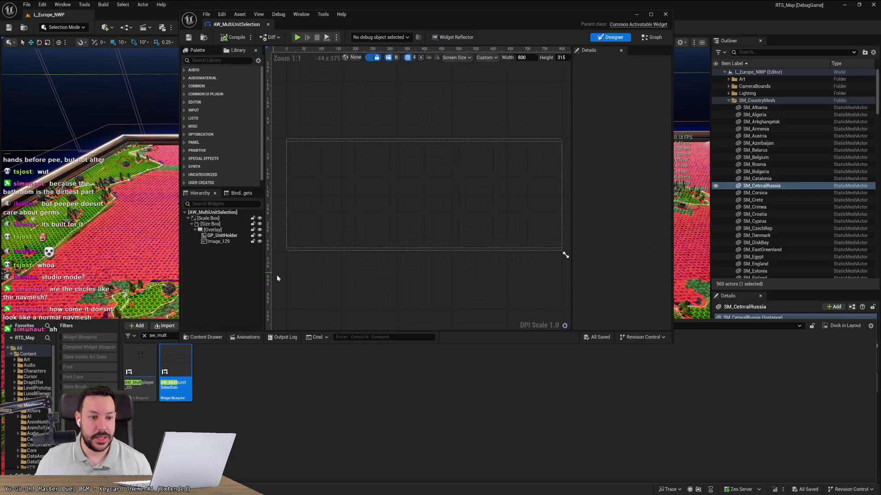
Inspect the Size Box, Image_129 and GP_UnitHolder elements, enlarge the editor window, and switch to Graph
drag(324, 344, 325, 383)
click(210, 244)
click(219, 262)
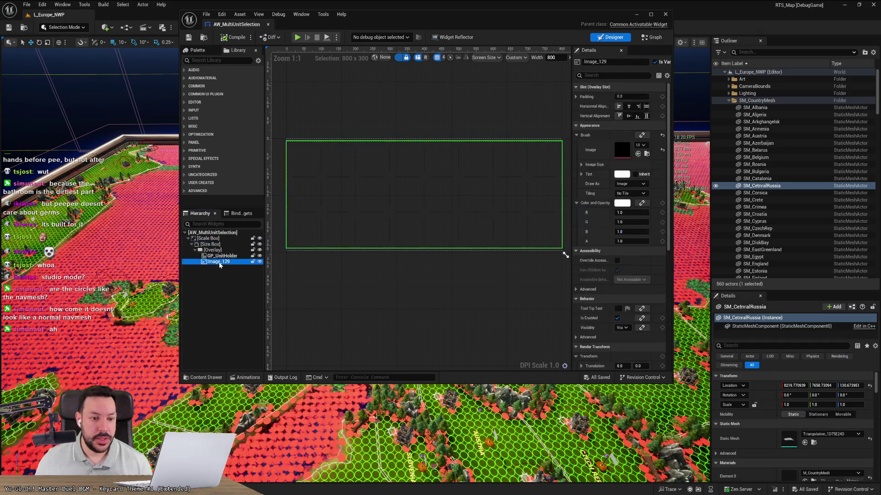
click(221, 256)
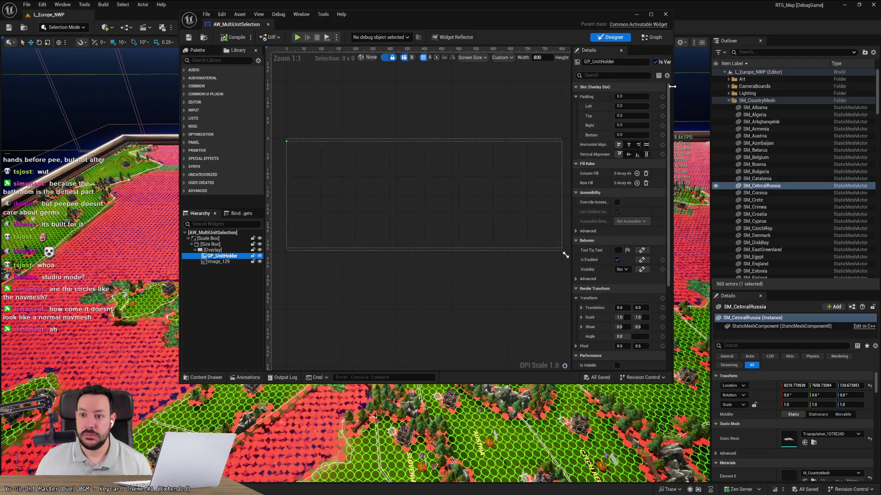
drag(672, 87, 857, 132)
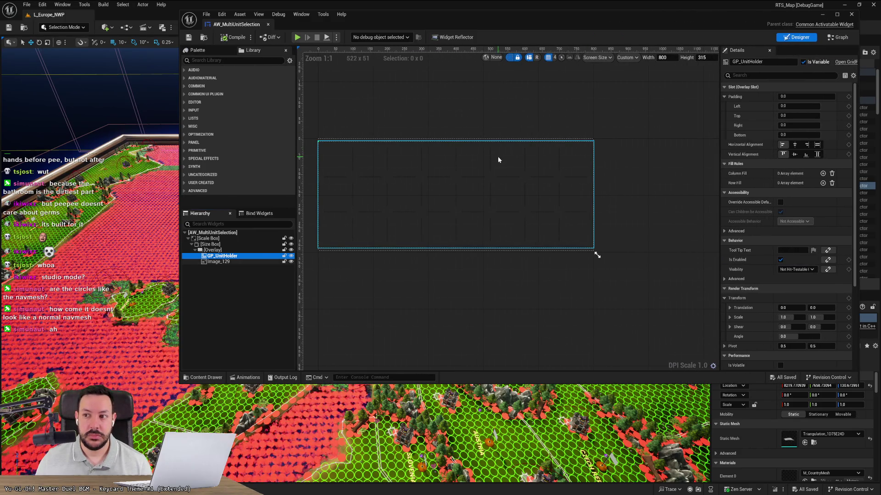
drag(180, 197, 67, 197)
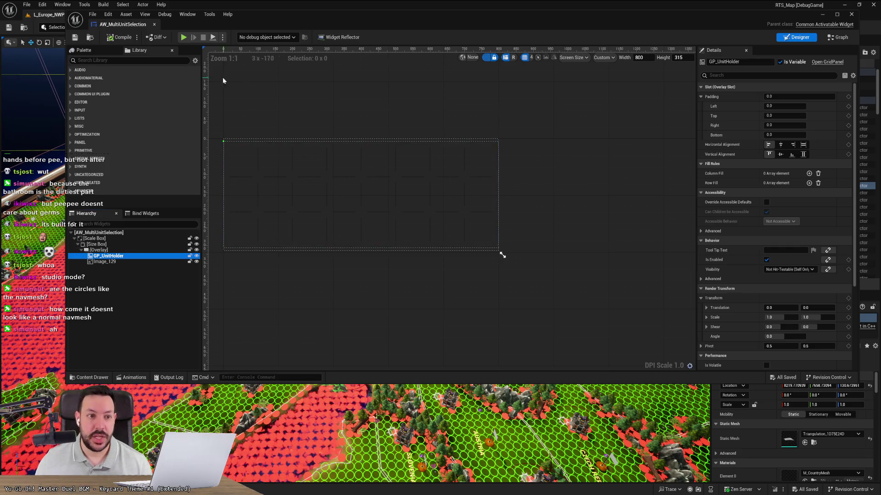
click(837, 37)
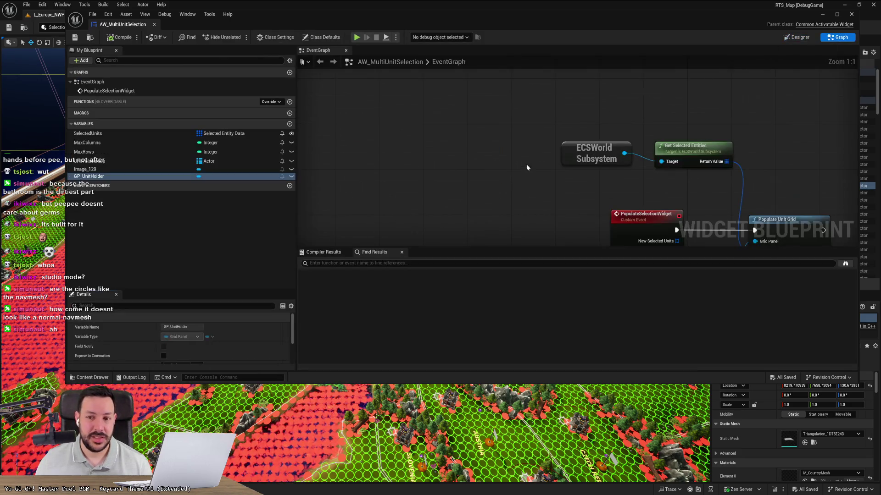
Zoom to the Populate Unit Grid nodes and examine the UnitToIconMap variable in an enlarged Details panel
scroll(517, 185, down, 1)
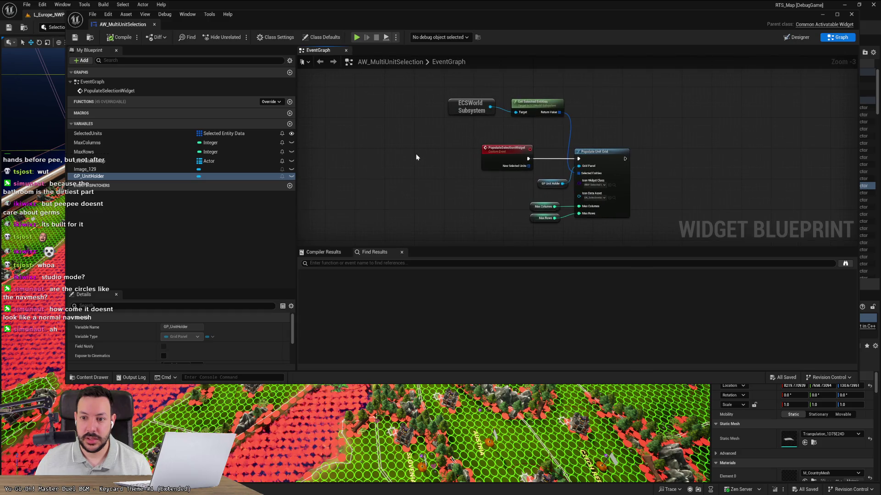
scroll(502, 186, up, 1)
drag(413, 179, 306, 153)
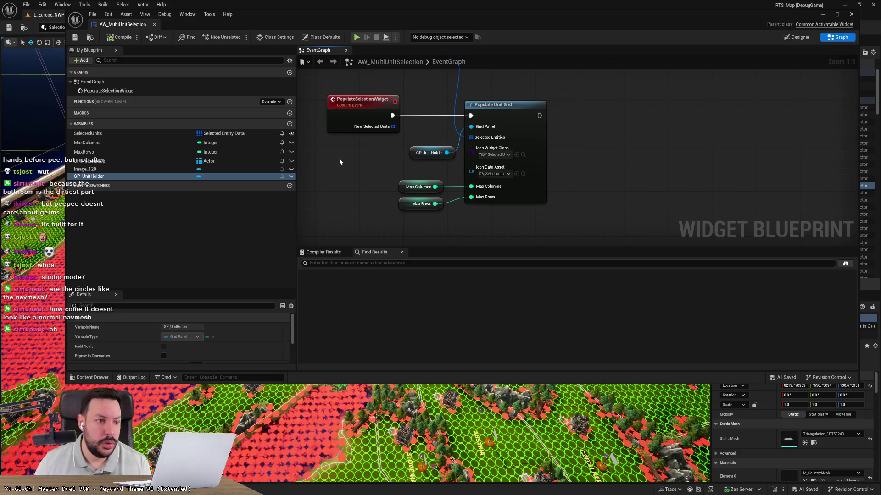
click(127, 163)
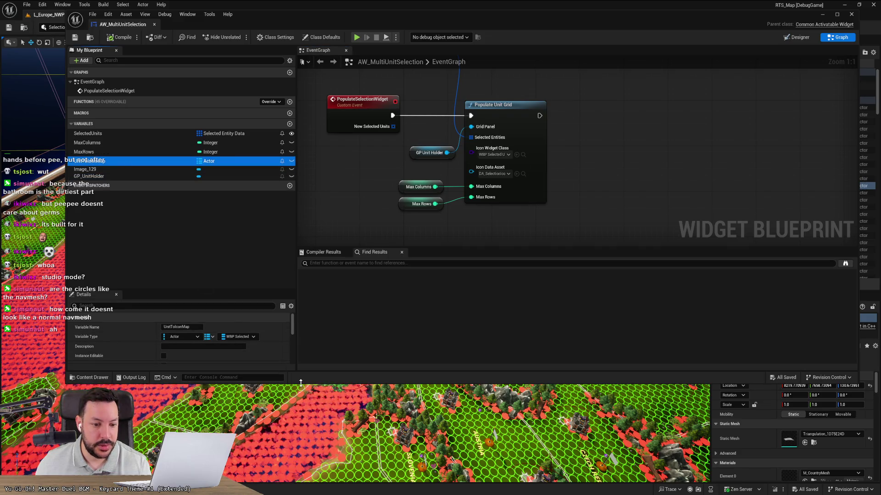
drag(304, 383, 303, 438)
scroll(261, 392, down, 5)
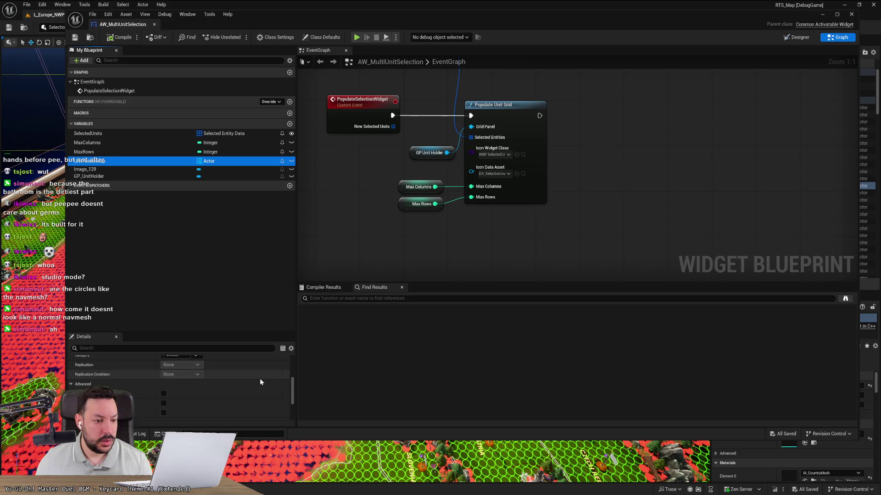
drag(236, 333, 231, 219)
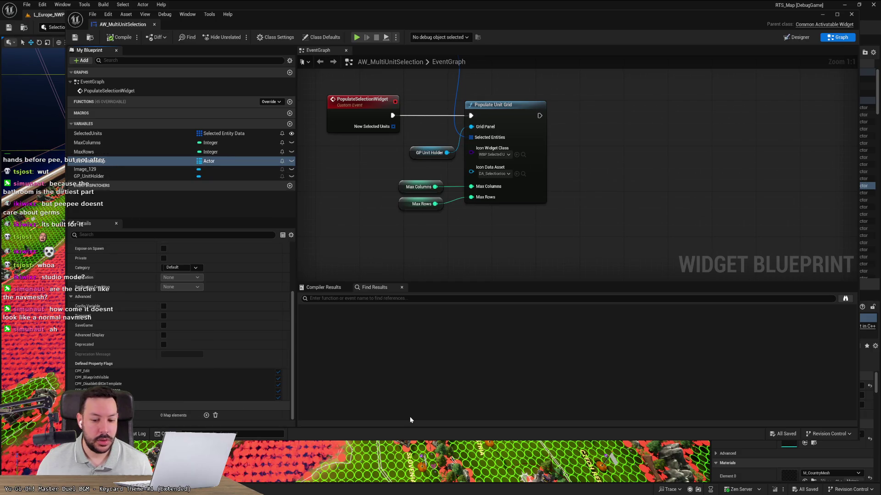
Search 'unittoicon' in the code editor's project-wide search, then return to Unreal
key(alt+Tab)
key(ctrl+t)
text(unitto)
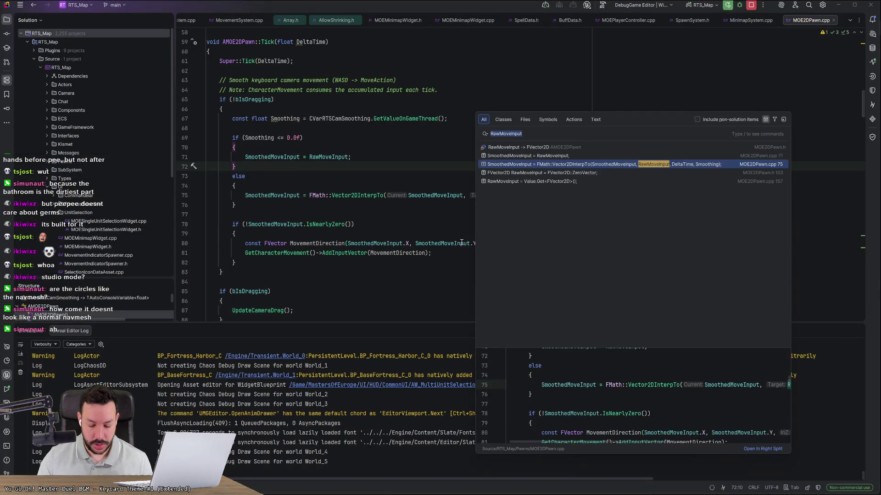
text(iconmap)
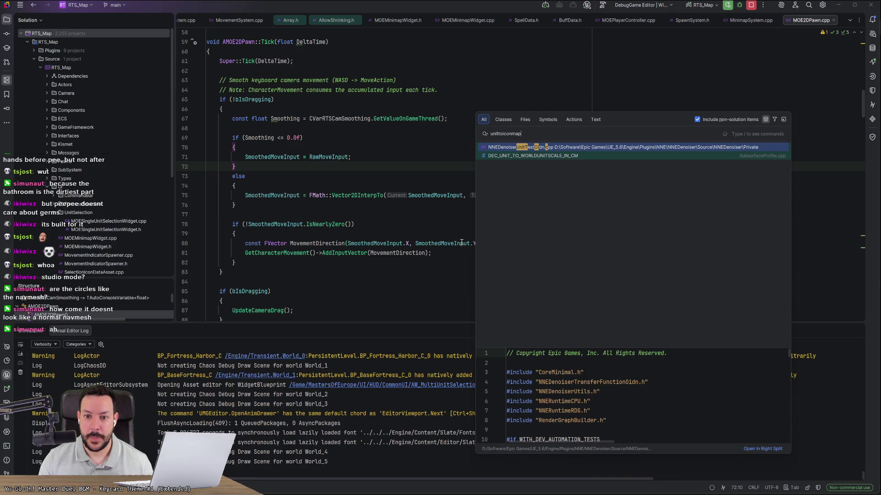
key(Escape)
key(alt+Tab)
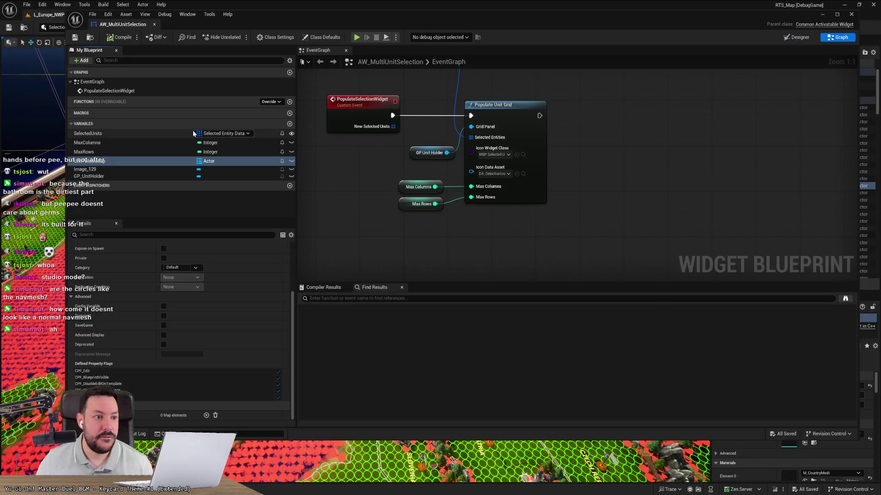
Look over the PopulateSelectionWidget event and EventGraph details in My Blueprint
click(151, 91)
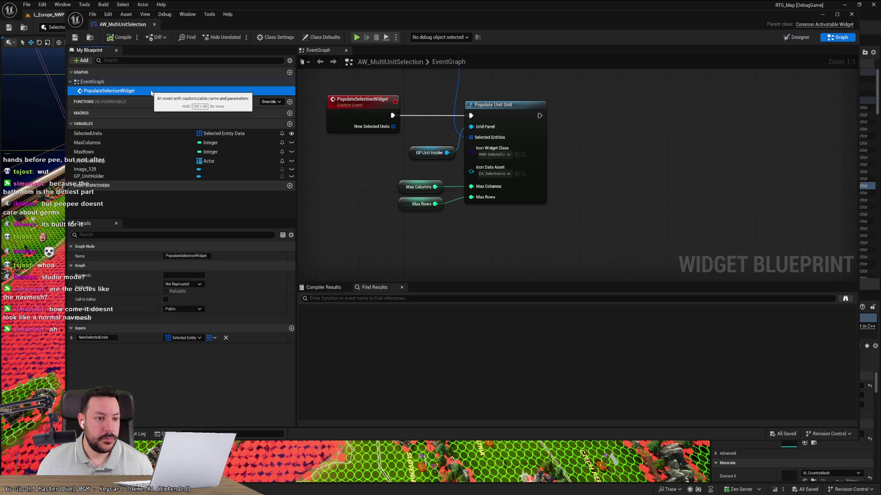
click(149, 82)
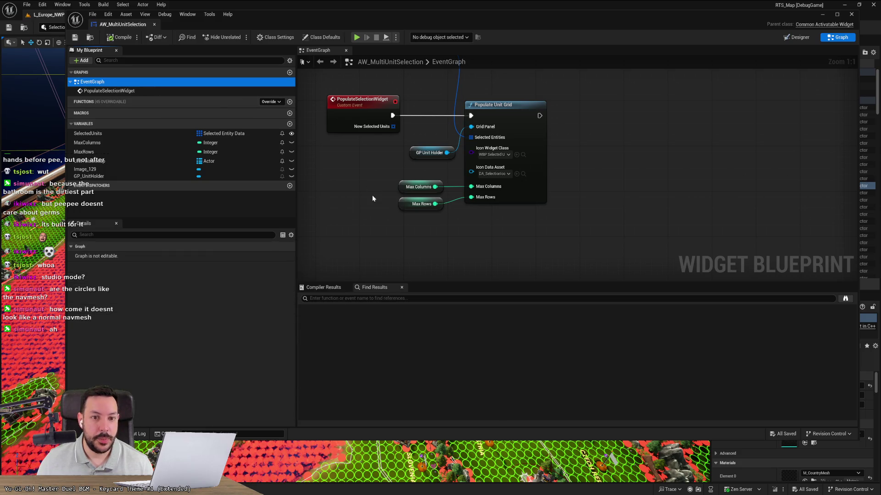
scroll(387, 223, down, 4)
scroll(387, 226, up, 3)
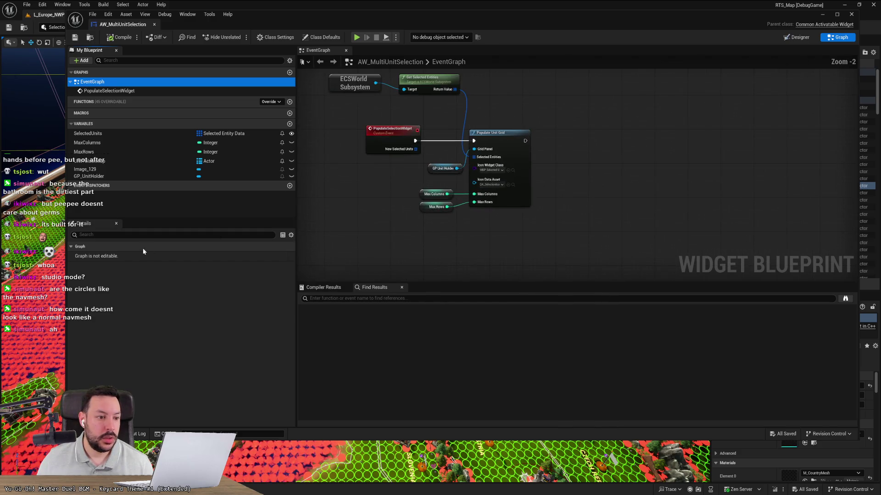
Find references to UnitToIconMap by name and jump to its single Unit to Icon Map result
click(118, 164)
right_click(118, 165)
mouse_move(147, 191)
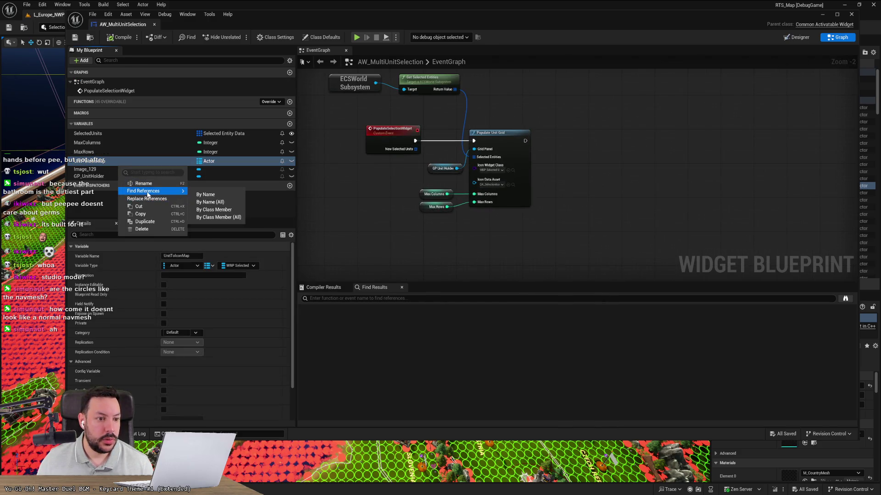
click(205, 195)
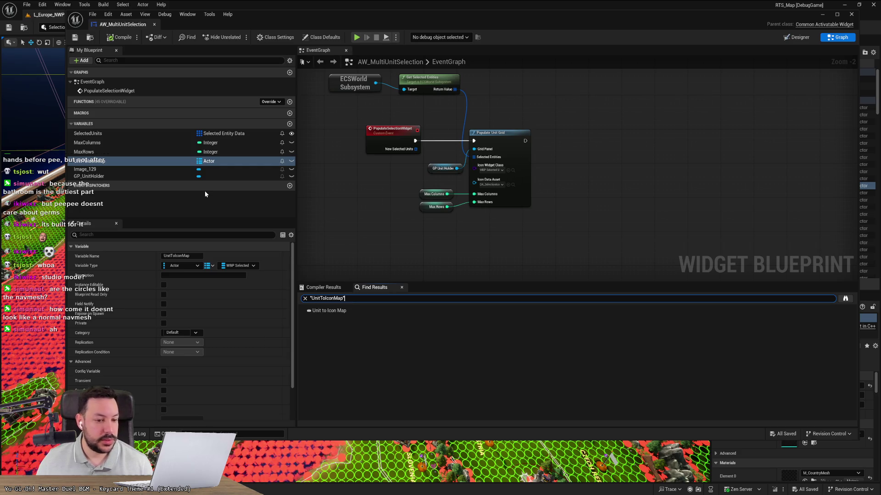
click(329, 311)
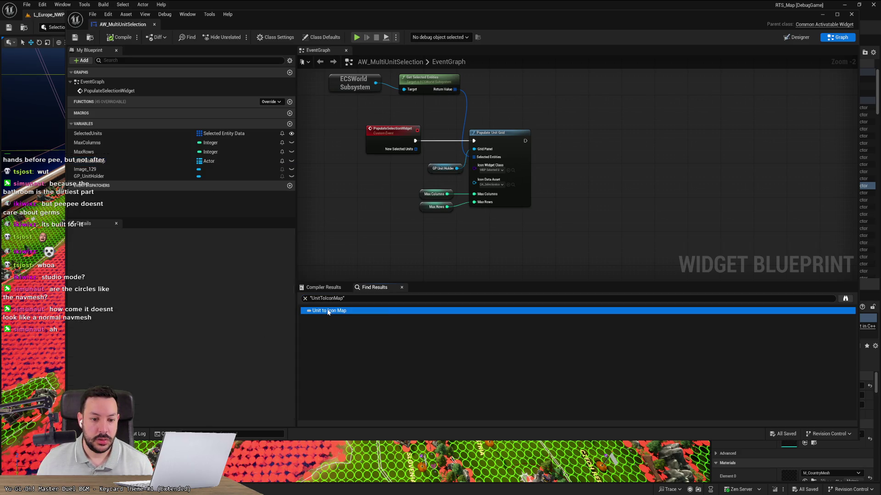
Inspect the GP_UnitHolder, Image_129 and UnitToIconMap variables and pan to the ECSWorld Subsystem nodes
click(155, 175)
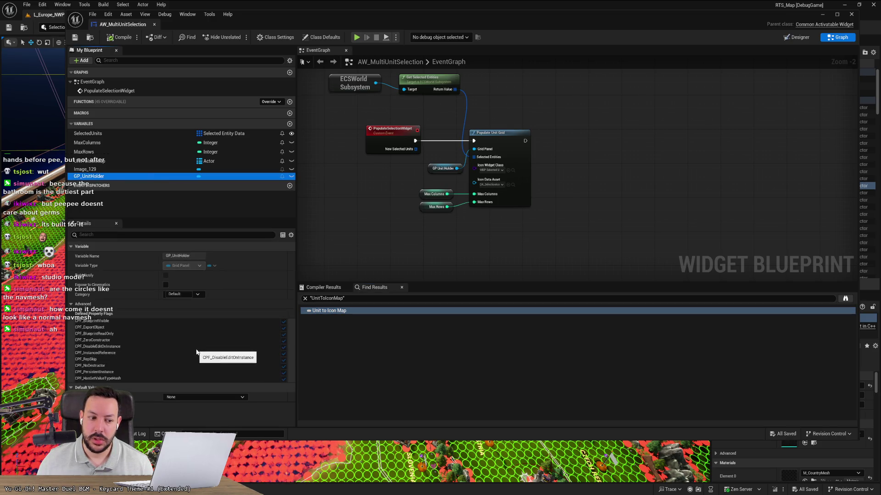
click(125, 171)
click(130, 164)
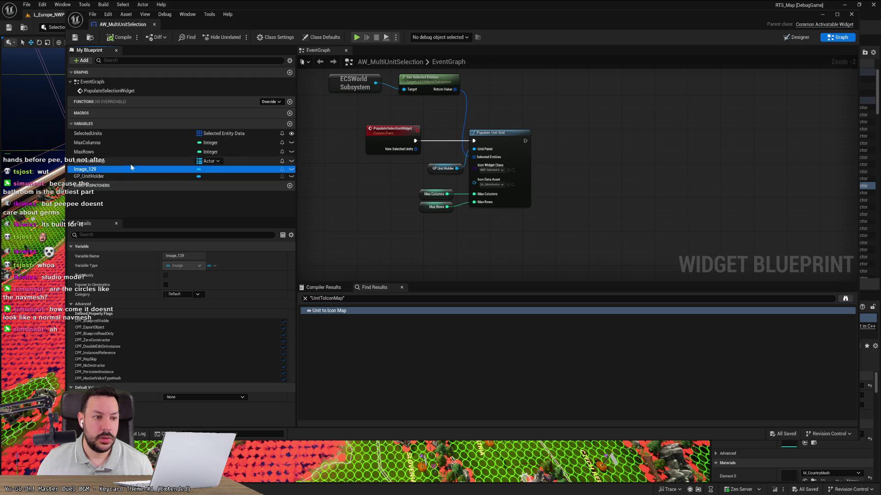
scroll(246, 340, down, 3)
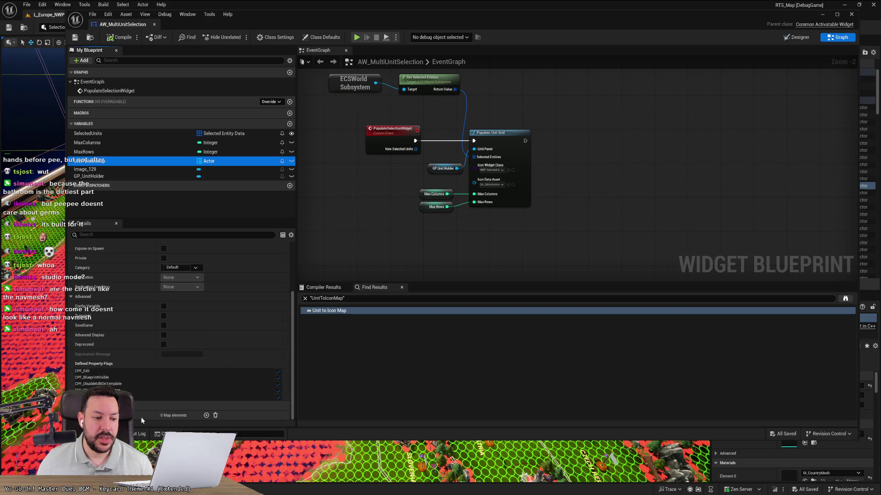
scroll(420, 219, up, 2)
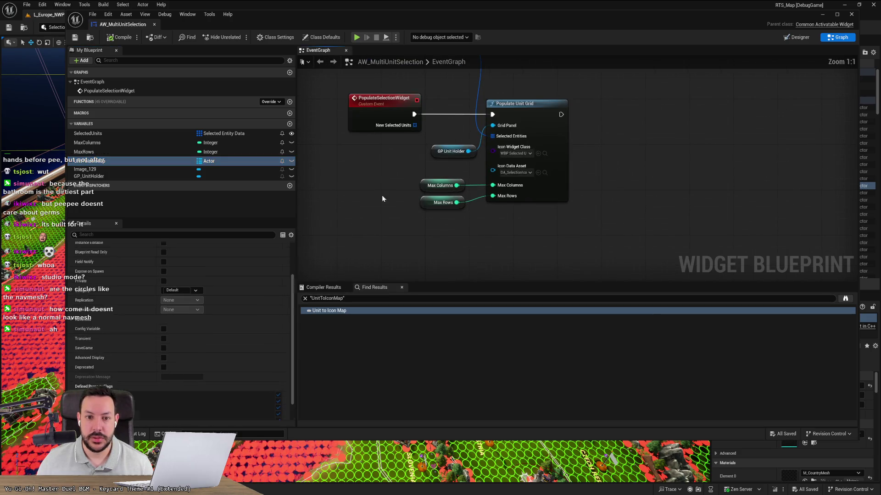
drag(384, 197, 559, 281)
scroll(524, 255, down, 3)
scroll(509, 247, up, 3)
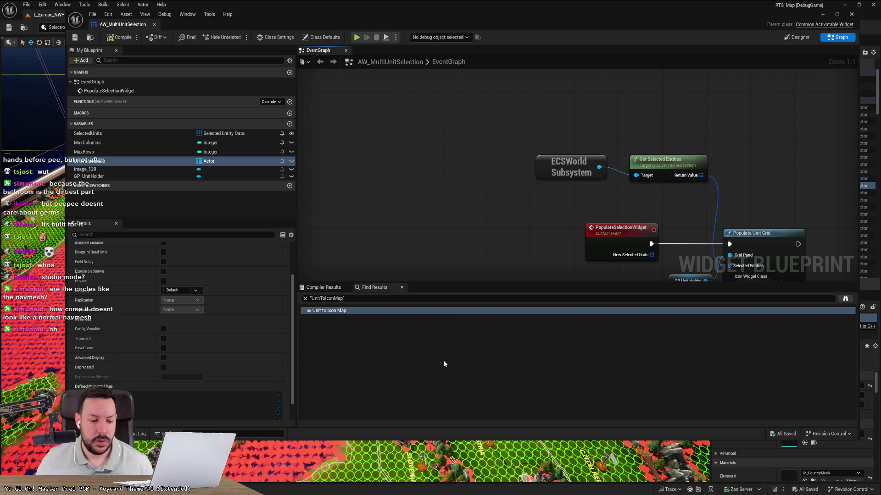
click(21, 490)
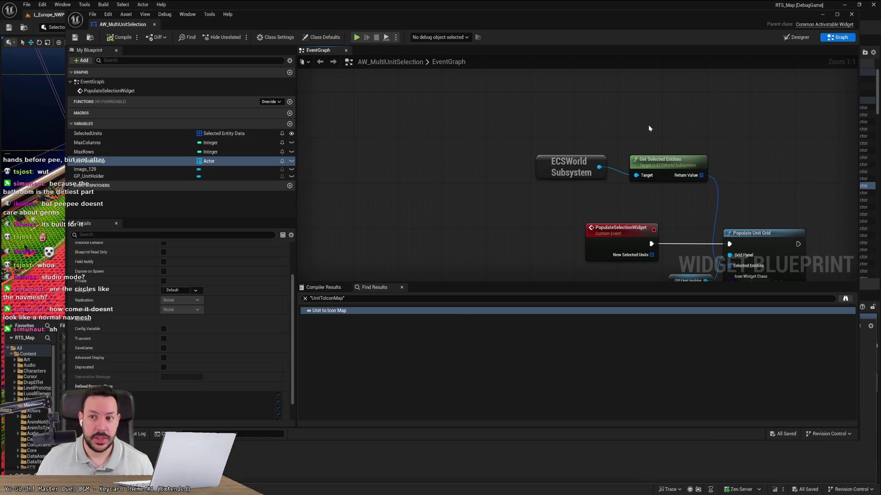
Minimize the blueprint editor, search 'aw_gamepl' in the Content Drawer, and open AW_GameplayWidget
click(822, 17)
key(ctrl+space)
text(aw_mult)
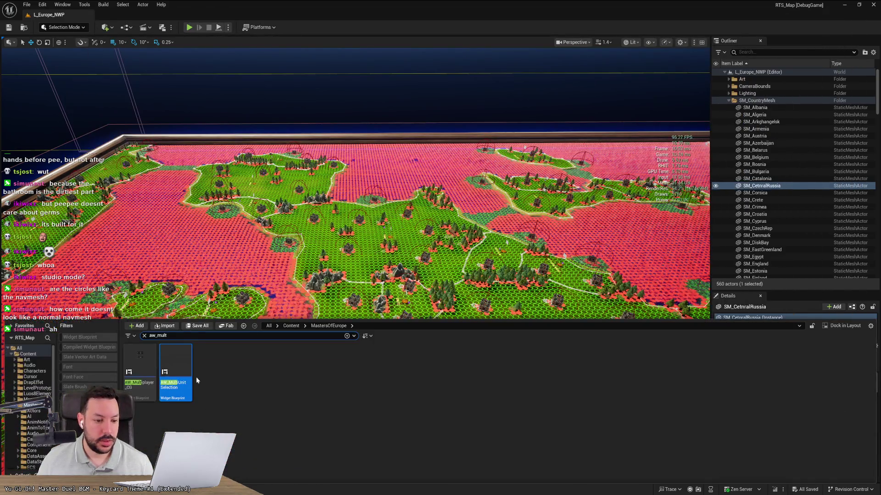
key(BackSpace)
key(BackSpace)
key(BackSpace)
text(gamepl)
double_click(175, 372)
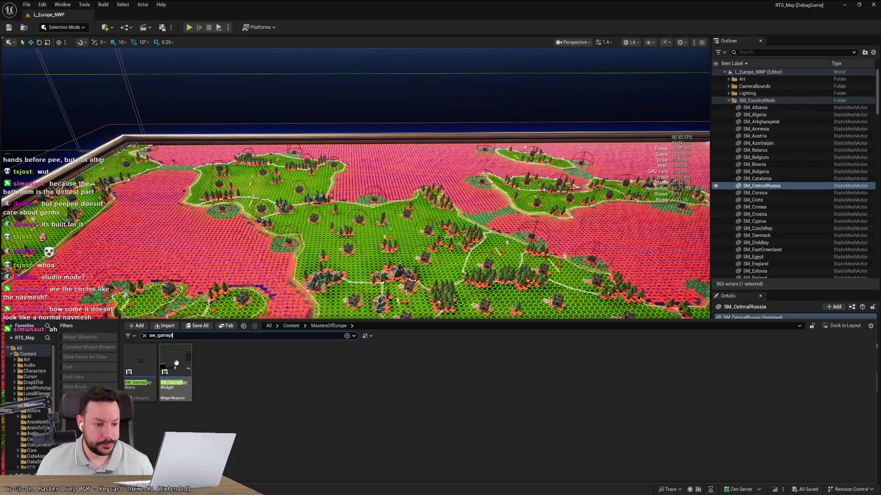
Inspect the SingleUnitSelection and MultiUnitSelection widgets in the Hierarchy, scrolling through MultiUnitSelection's Details
scroll(165, 349, down, 3)
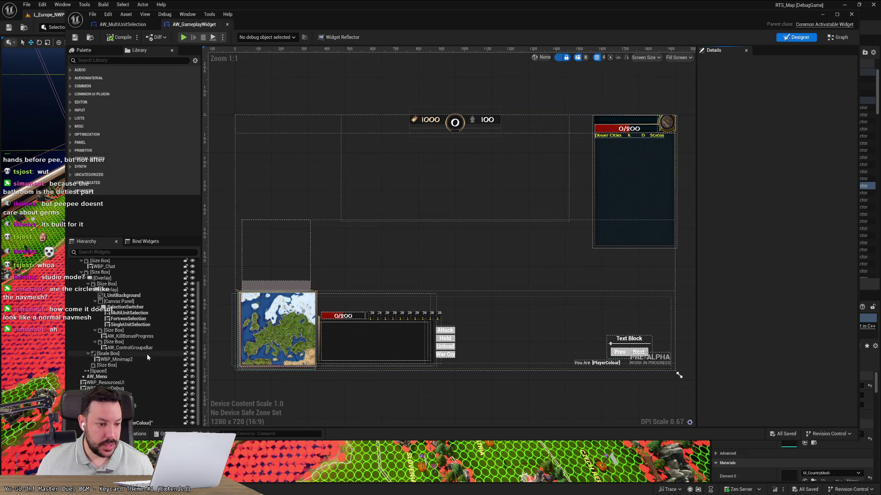
click(137, 325)
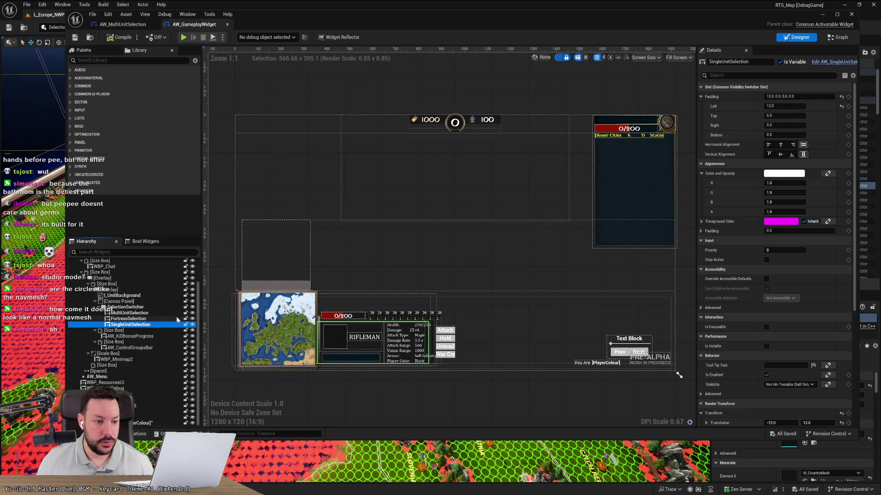
click(133, 313)
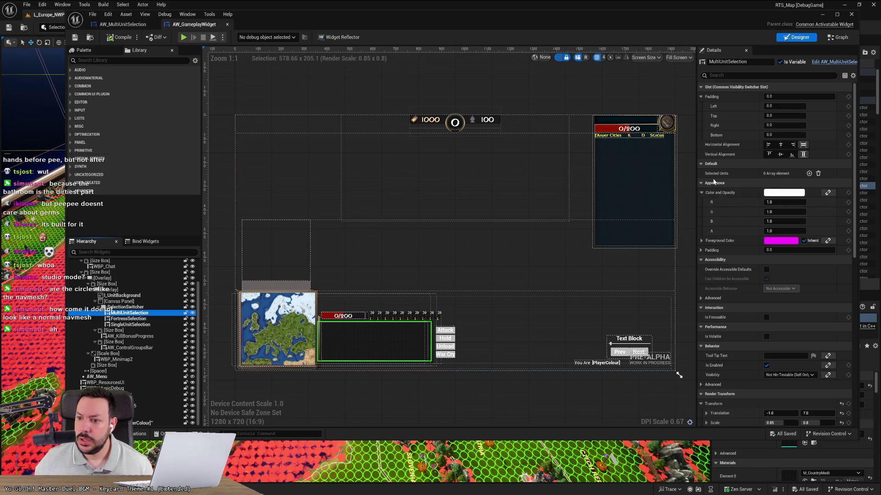
scroll(727, 245, down, 6)
scroll(728, 266, down, 9)
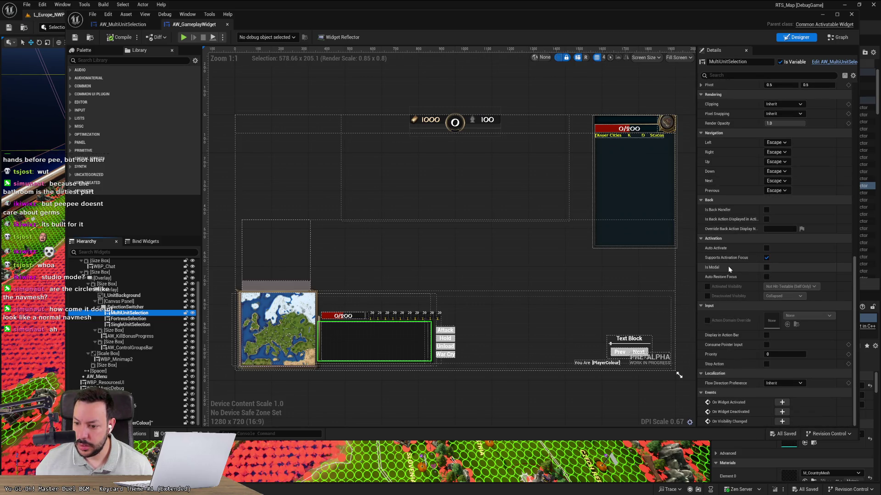
scroll(729, 285, up, 2)
scroll(731, 307, up, 7)
scroll(732, 306, up, 5)
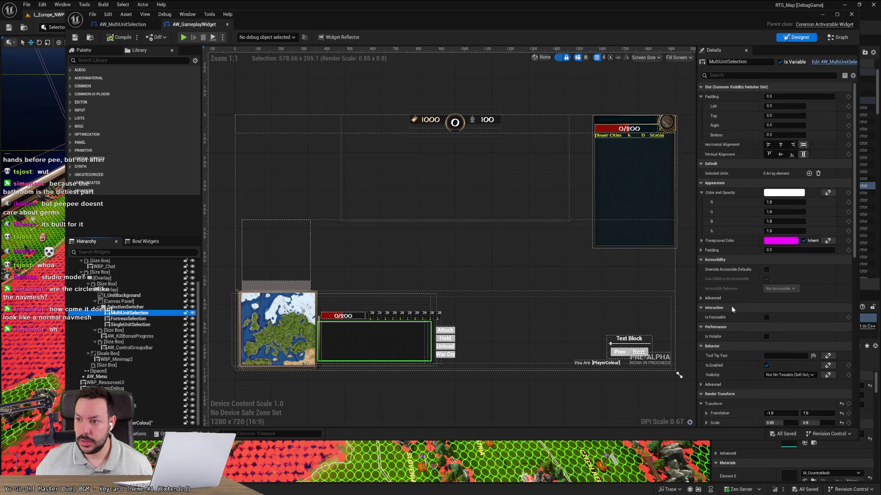
Jump to MultiUnitSelection's own blueprint via the Edit link and inspect its PopulateSelectionWidget event
click(826, 63)
scroll(463, 231, down, 4)
scroll(499, 227, up, 2)
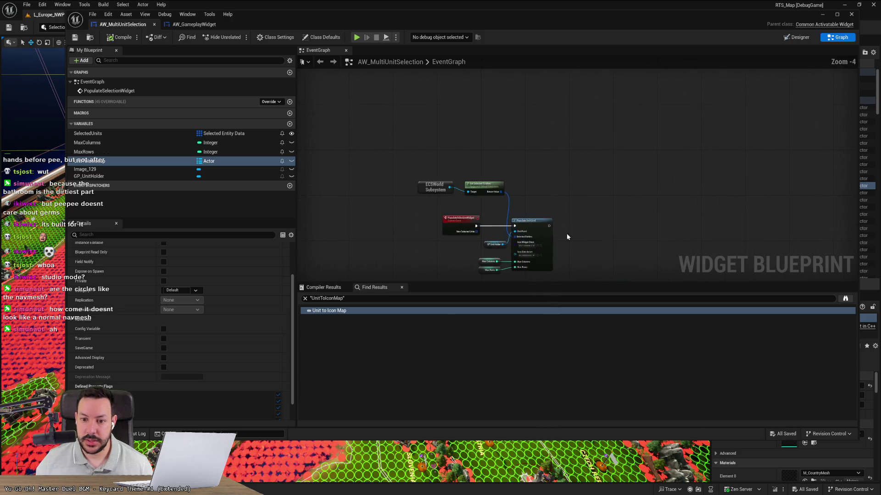
scroll(572, 233, up, 4)
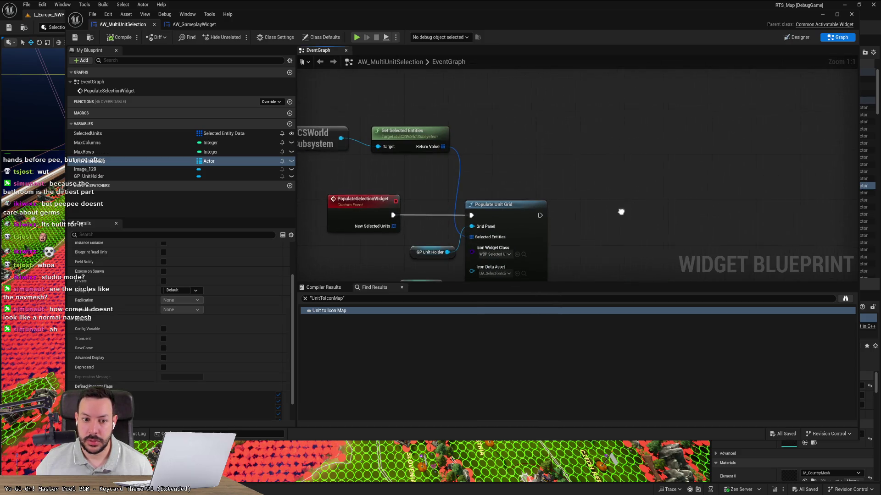
scroll(719, 192, down, 1)
click(500, 191)
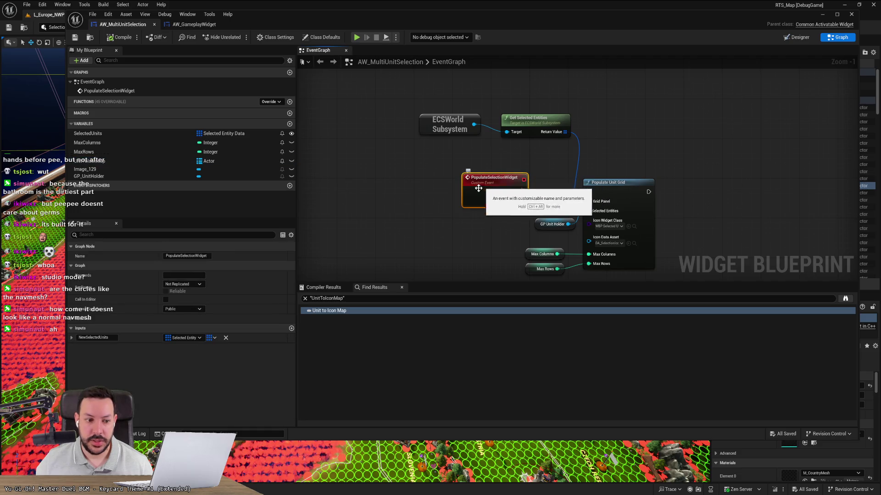
scroll(447, 212, down, 5)
scroll(445, 212, up, 2)
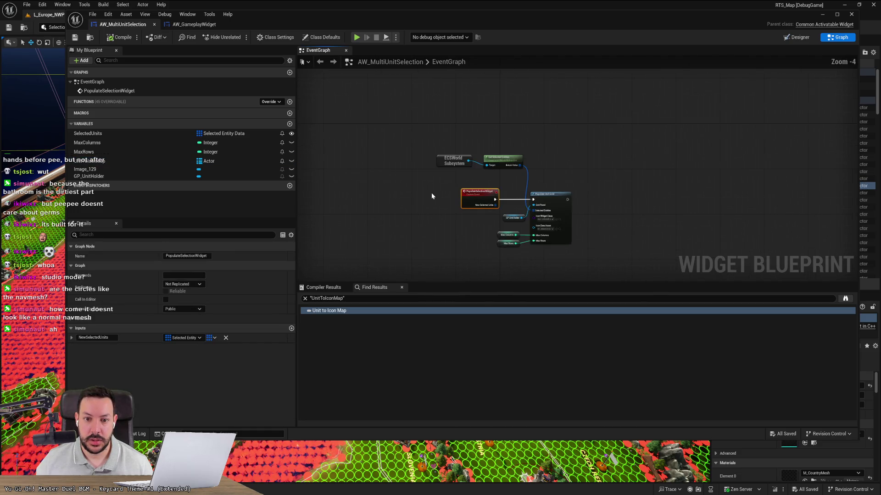
Reopen AW_GameplayWidget's OnSelectionChange graph, pan to its loop and branch nodes, and bring up MultiUnitSelection variable options
click(817, 13)
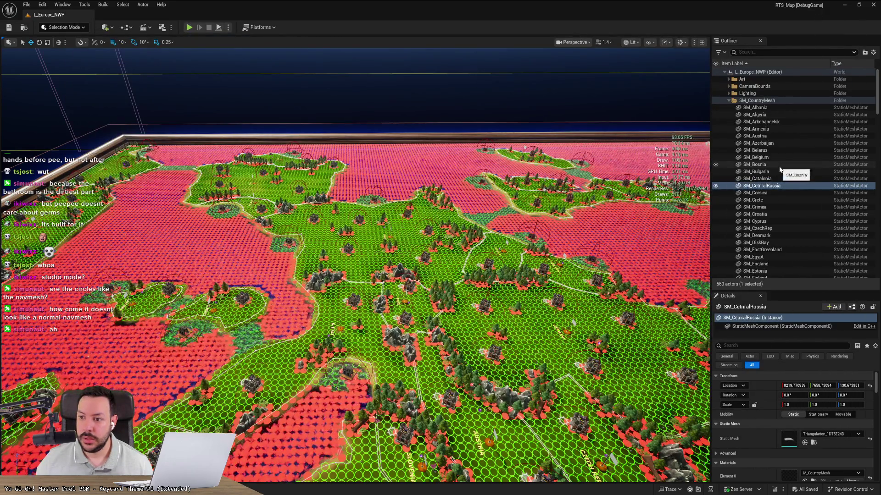
key(ctrl+space)
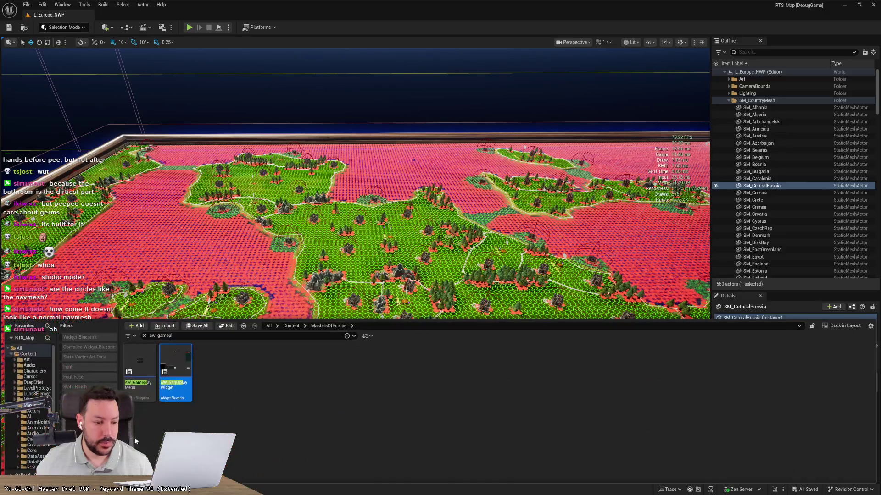
double_click(167, 365)
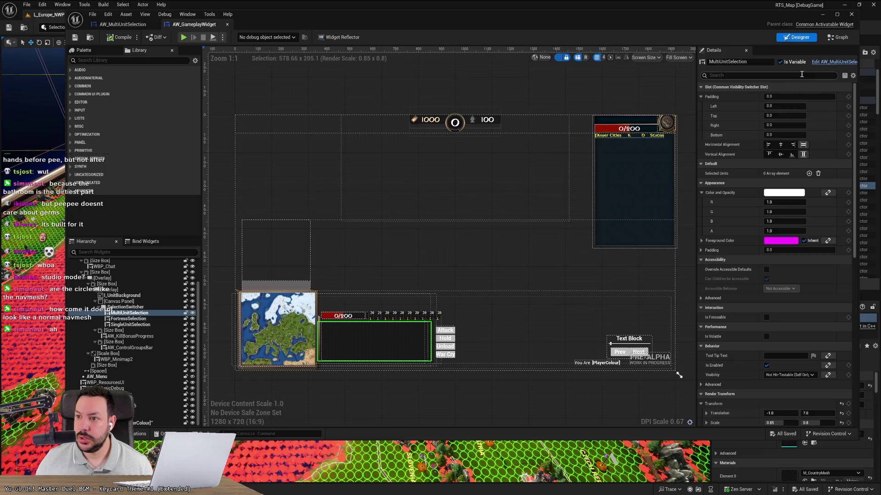
click(836, 40)
drag(468, 175, 699, 118)
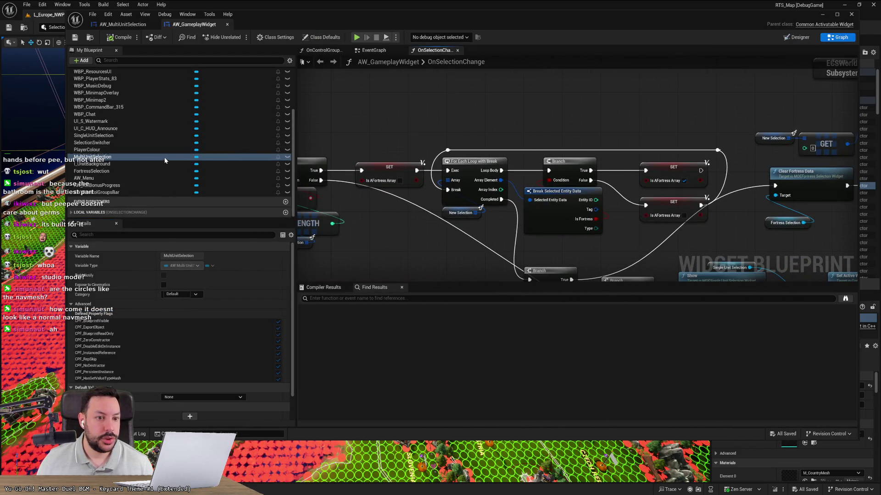
right_click(148, 158)
Find all references to MultiUnitSelection and visit its uses in EventGraph and OnSelectionChange
mouse_move(168, 180)
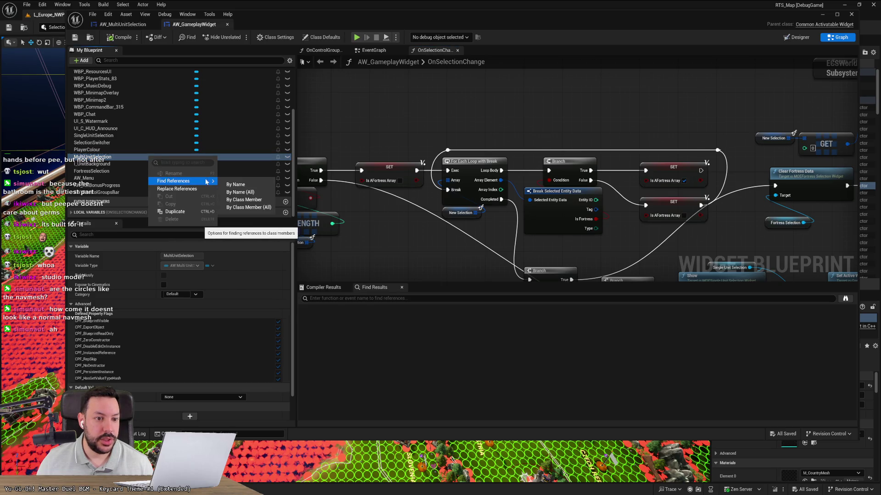
click(231, 186)
click(340, 326)
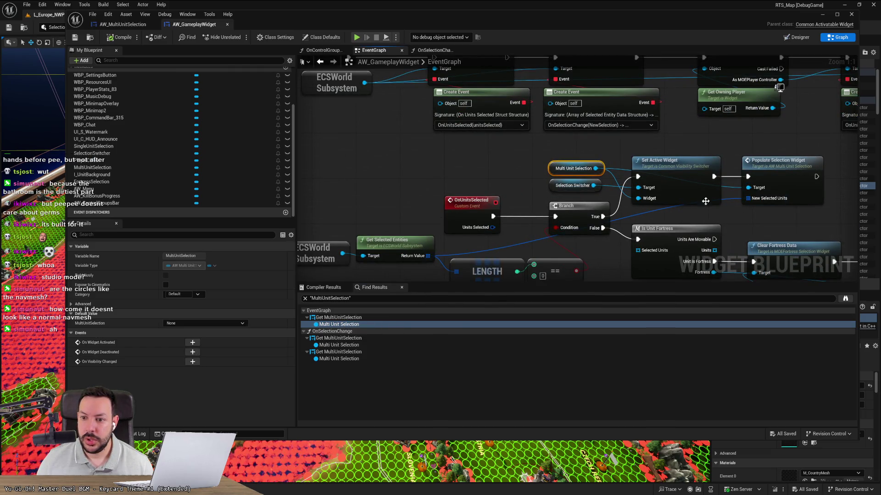
mouse_move(734, 217)
mouse_down()
mouse_move(716, 233)
mouse_move(534, 164)
mouse_move(570, 176)
mouse_move(574, 207)
mouse_up()
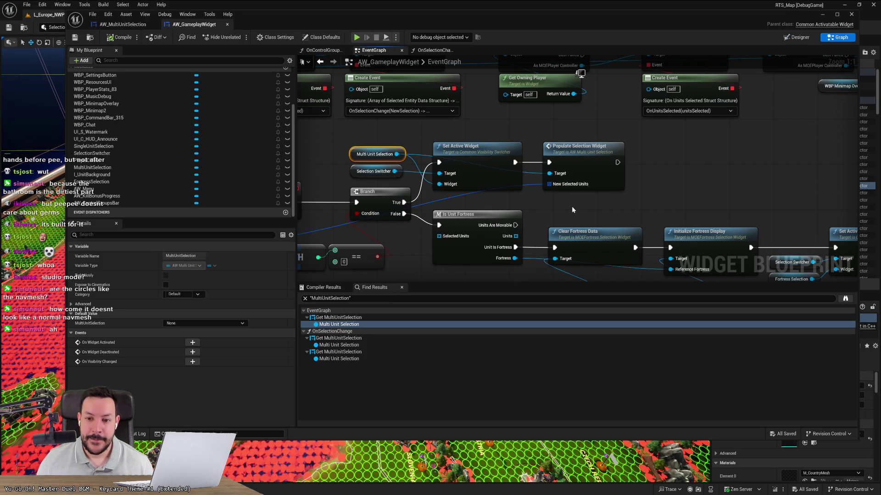
click(356, 345)
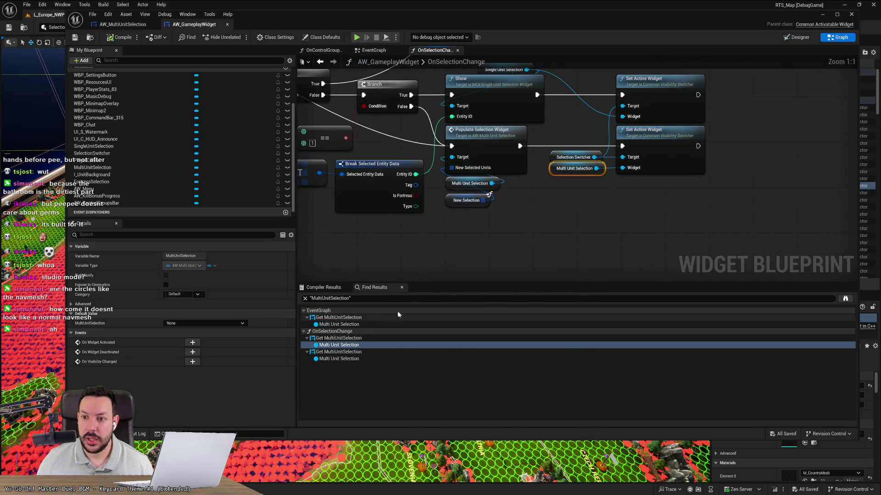
click(328, 360)
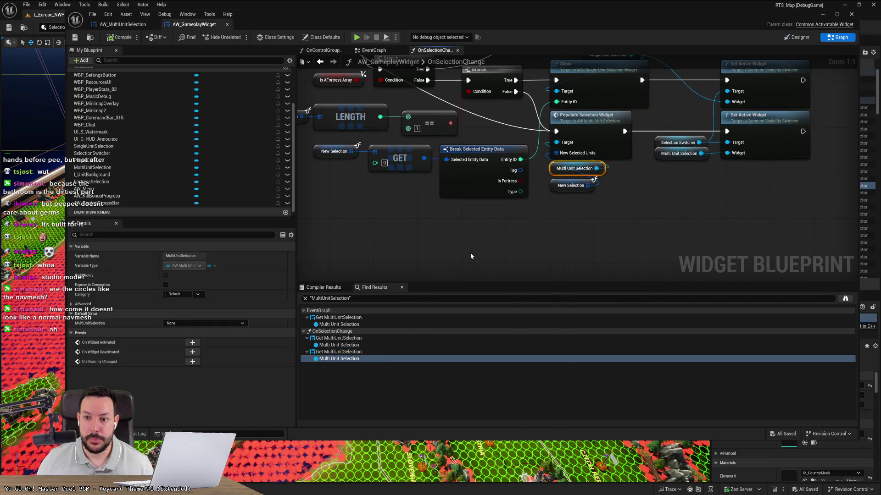
Bring the upstream Branch nodes into view and expand EventGraph in My Blueprint
drag(489, 248, 436, 298)
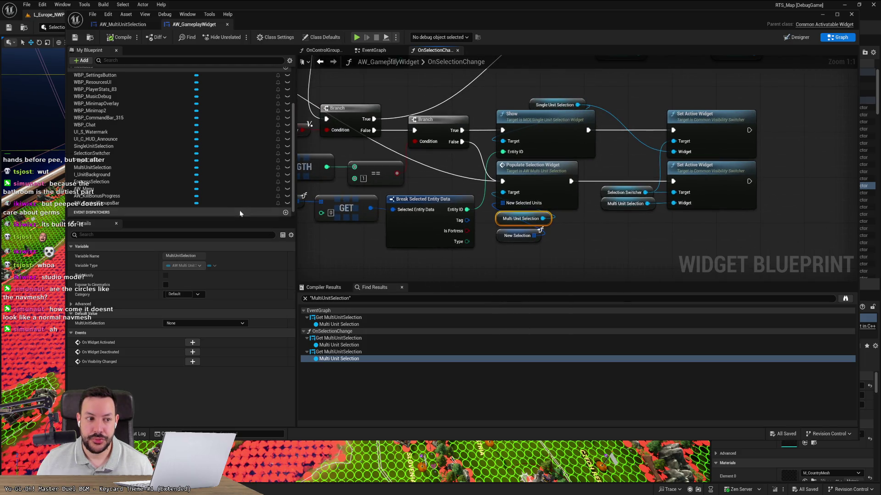
scroll(201, 191, up, 5)
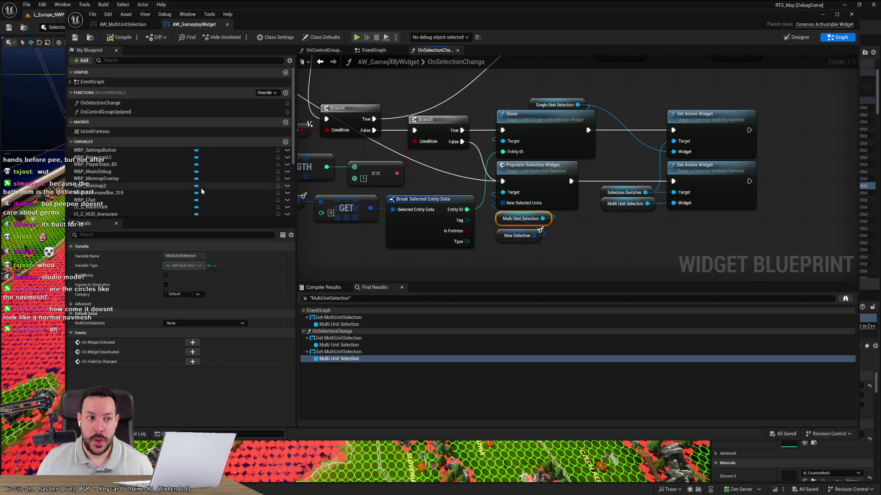
click(70, 82)
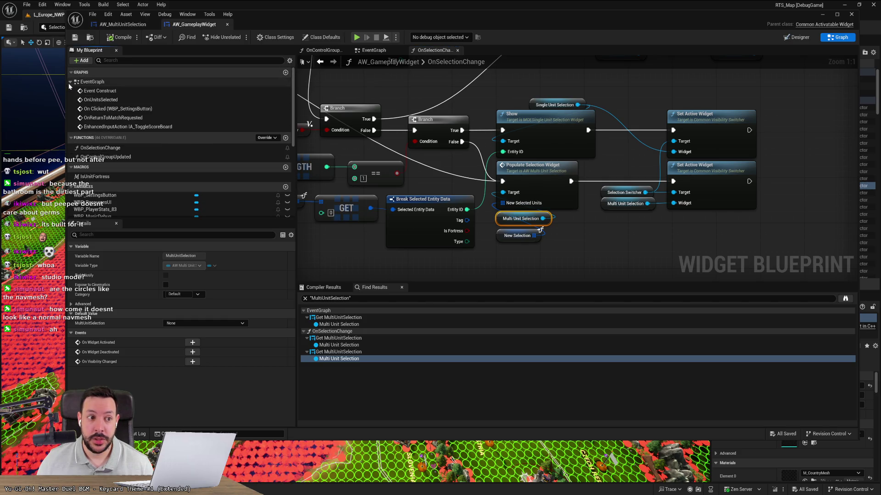
Jump to Event Construct and pan across the Minimap Overlay, control-group binding and label/colour nodes
double_click(100, 91)
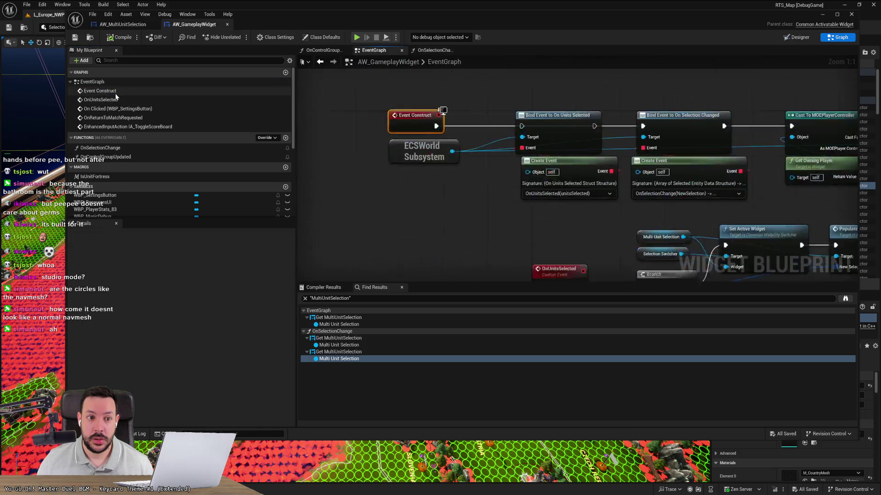
scroll(577, 252, up, 4)
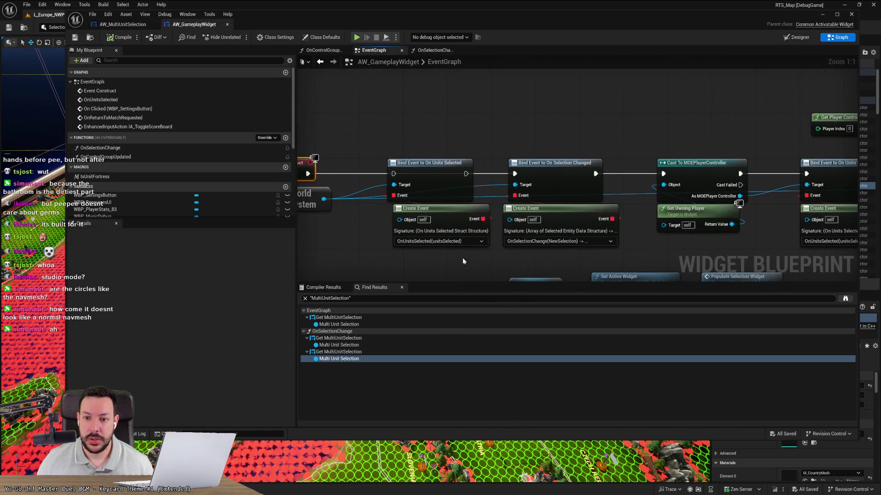
drag(605, 235, 436, 230)
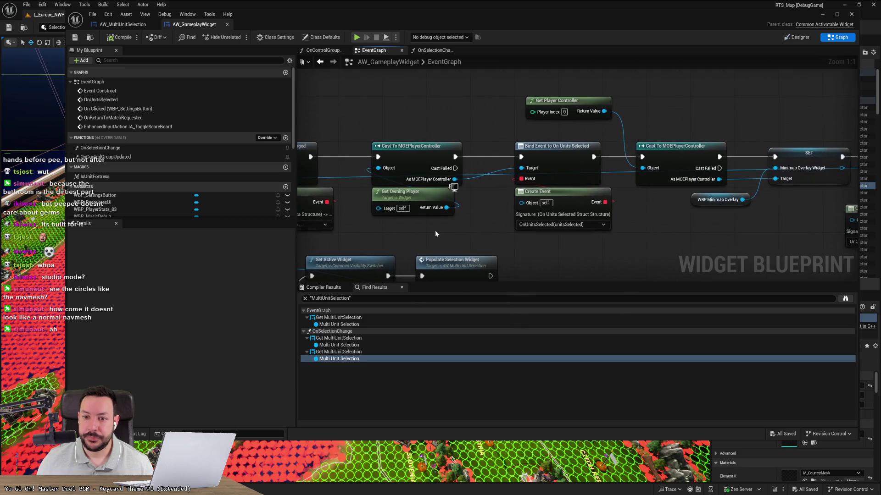
drag(700, 228, 331, 222)
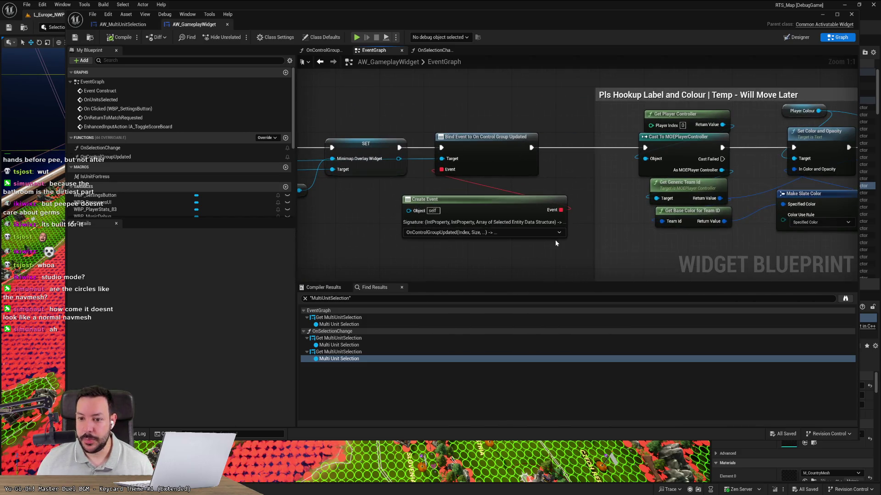
scroll(558, 239, down, 2)
mouse_move(555, 260)
mouse_down()
mouse_move(362, 246)
mouse_move(358, 212)
mouse_up()
drag(835, 236, 709, 198)
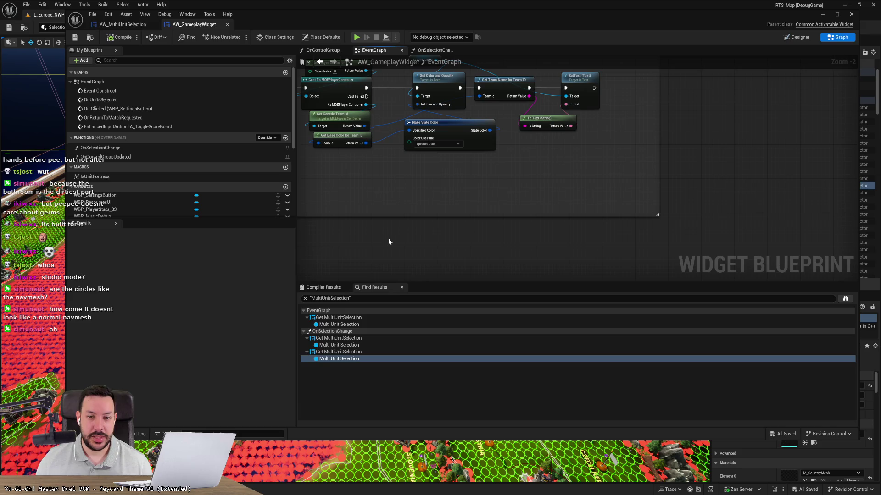
Move to the settings button event nodes, then zoom out to see the whole EventGraph
scroll(364, 244, up, 1)
scroll(357, 242, down, 3)
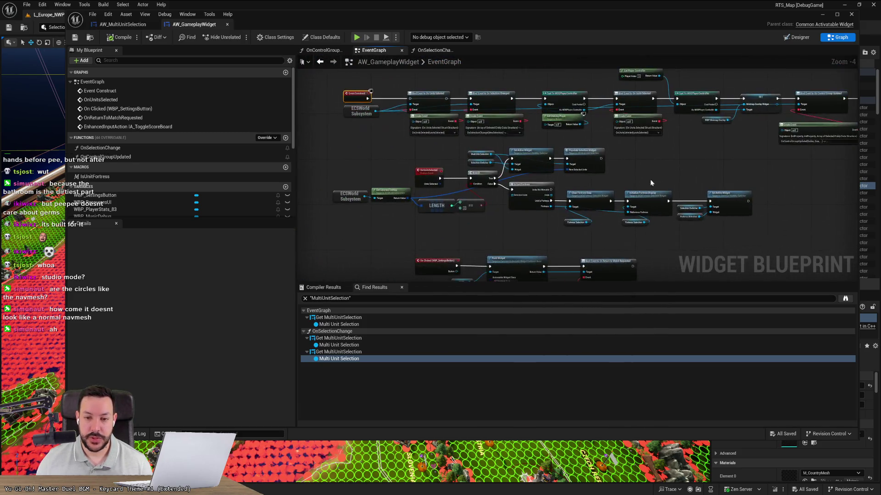
scroll(503, 244, up, 3)
mouse_move(502, 243)
mouse_down()
mouse_move(657, 252)
mouse_move(390, 248)
mouse_move(605, 250)
mouse_move(727, 198)
mouse_move(558, 185)
mouse_move(627, 221)
mouse_move(492, 222)
mouse_up()
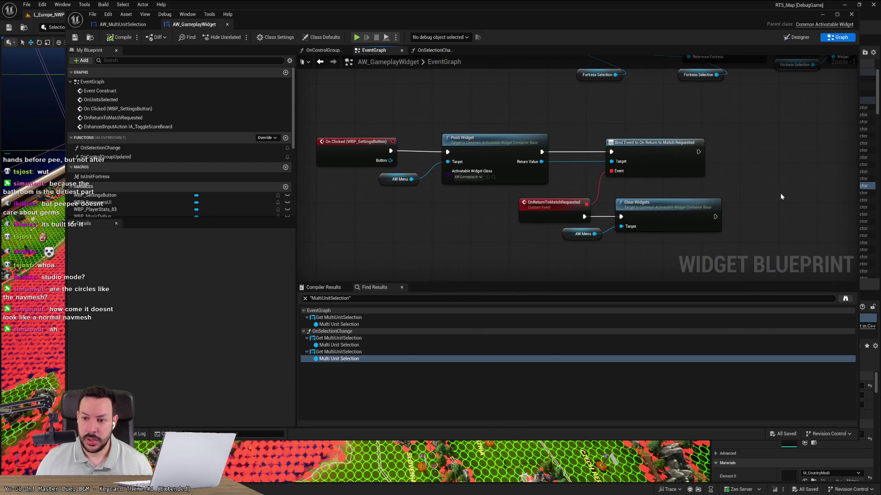
scroll(763, 194, down, 6)
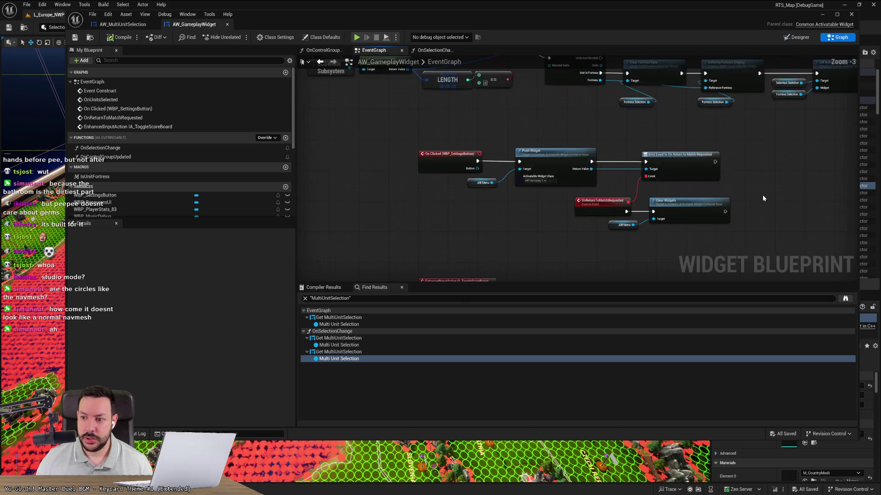
mouse_move(760, 205)
mouse_down()
mouse_move(554, 263)
mouse_move(538, 130)
mouse_move(557, 187)
mouse_up()
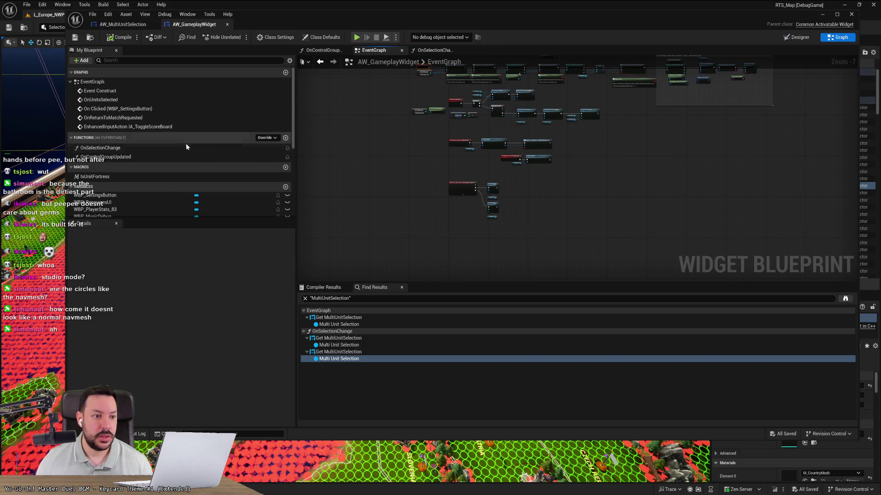
Jump to the OnUnitsSelected event and zoom out to see its surrounding nodes
double_click(146, 95)
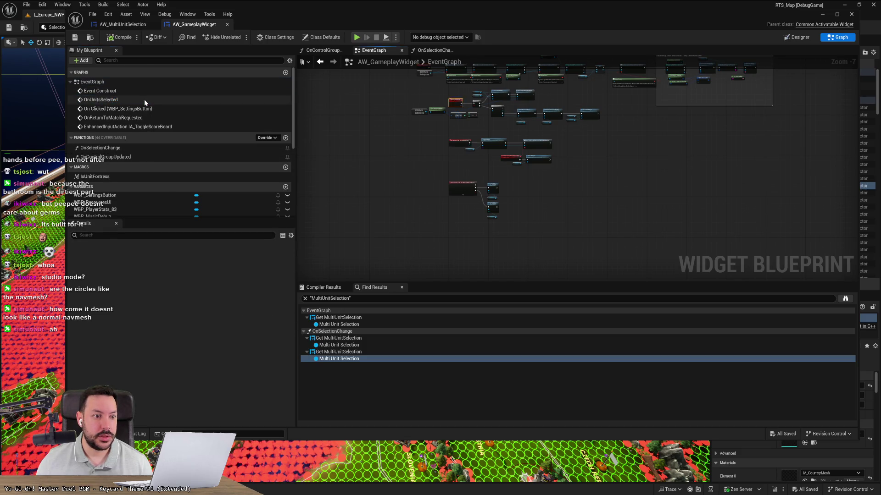
scroll(495, 144, down, 3)
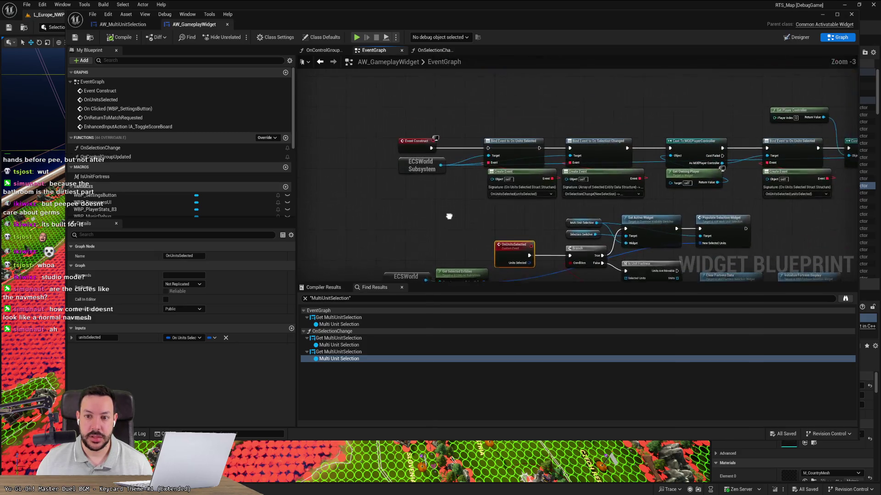
drag(385, 229, 383, 174)
scroll(392, 186, down, 7)
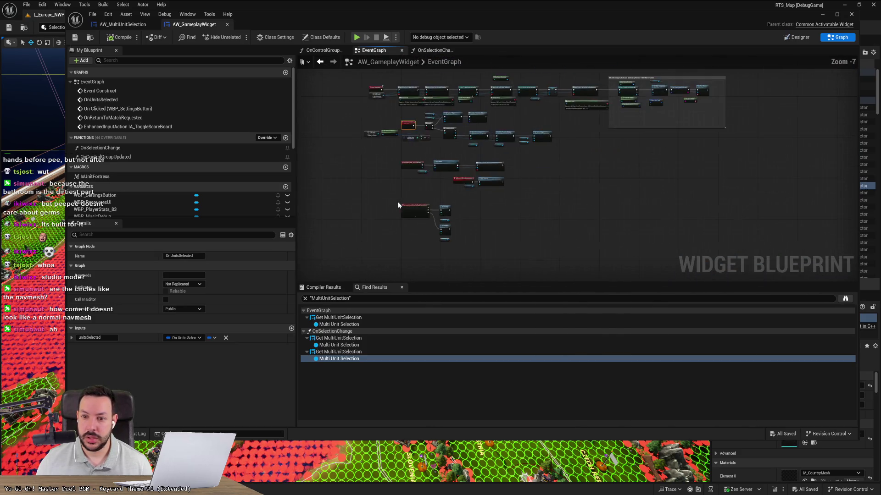
Scroll the Variables list and inspect the PlayerColour variable, a Text type
scroll(161, 119, down, 1)
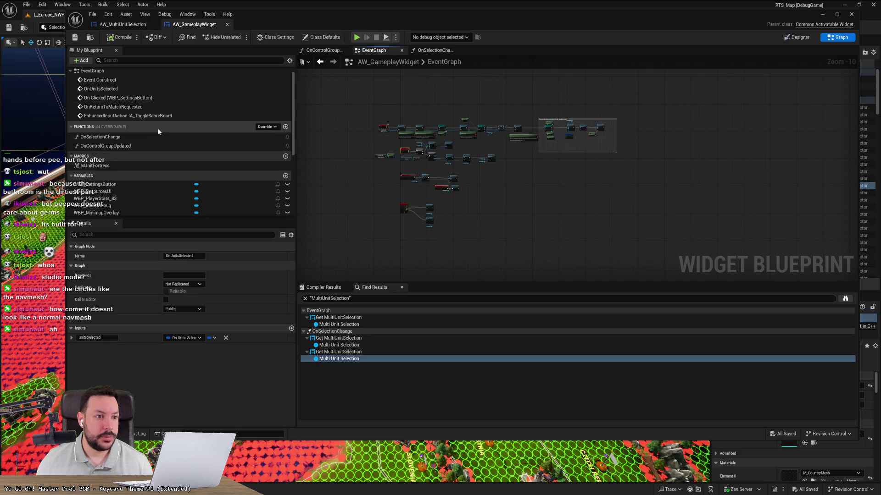
scroll(156, 156, down, 3)
scroll(157, 173, down, 4)
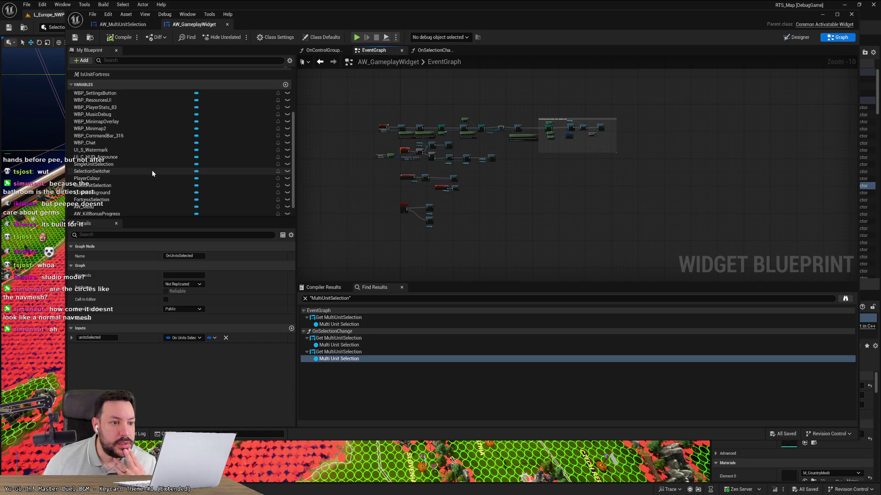
scroll(150, 190, down, 1)
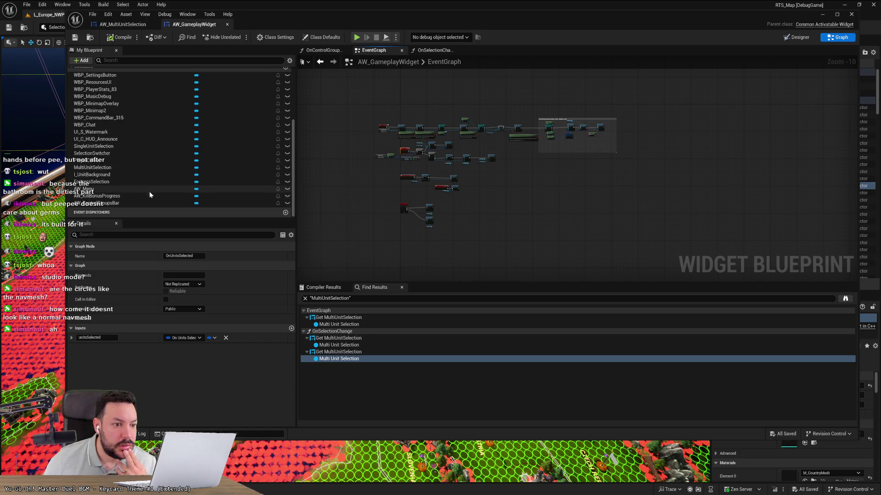
click(138, 161)
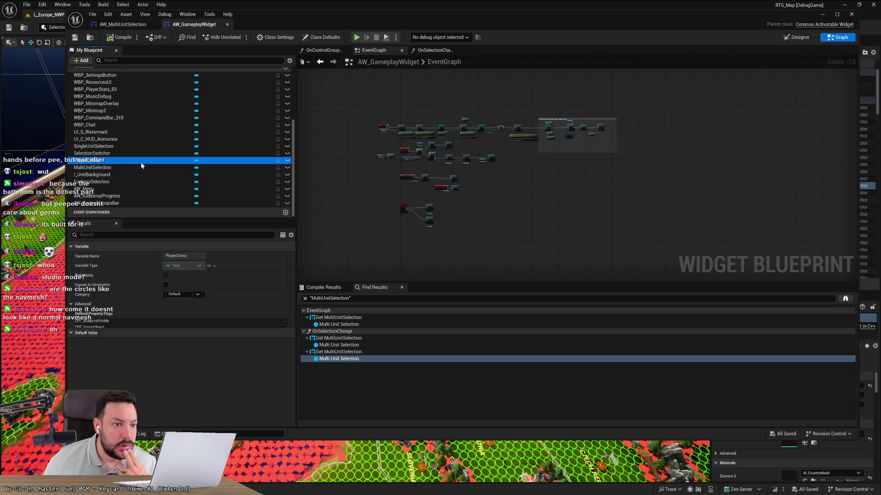
Check SelectionSwitcher and MultiUnitSelection, leave MultiUnitSelection's default at None, then go to AW_MultiUnitSelection
click(135, 154)
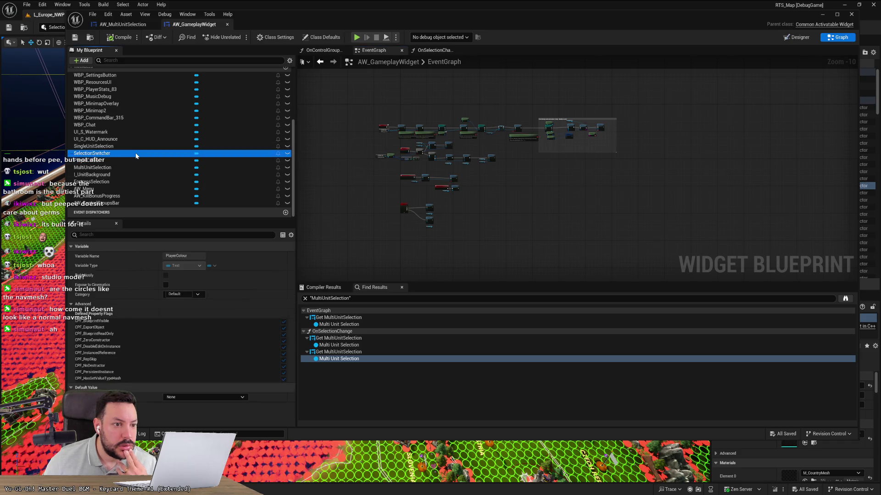
click(128, 168)
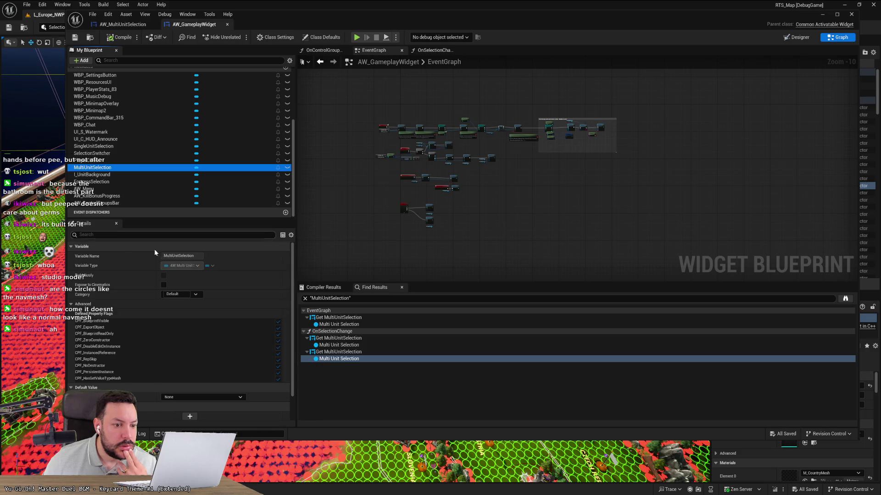
scroll(211, 317, down, 1)
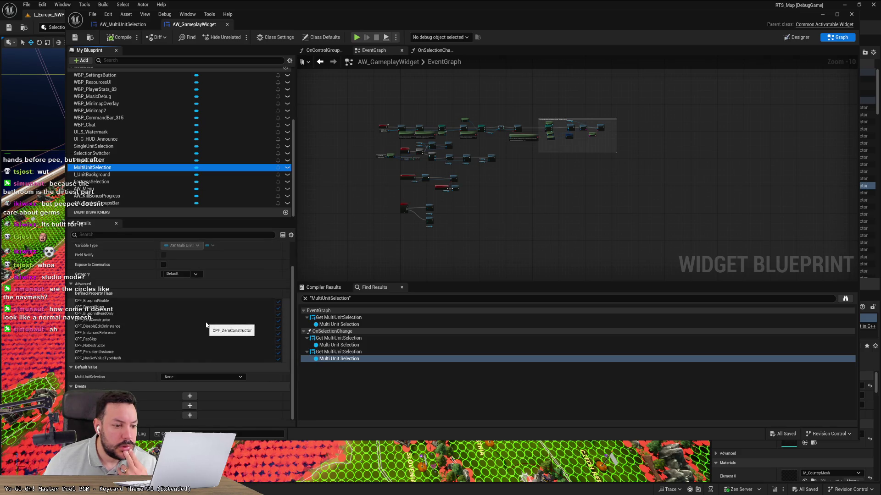
click(200, 377)
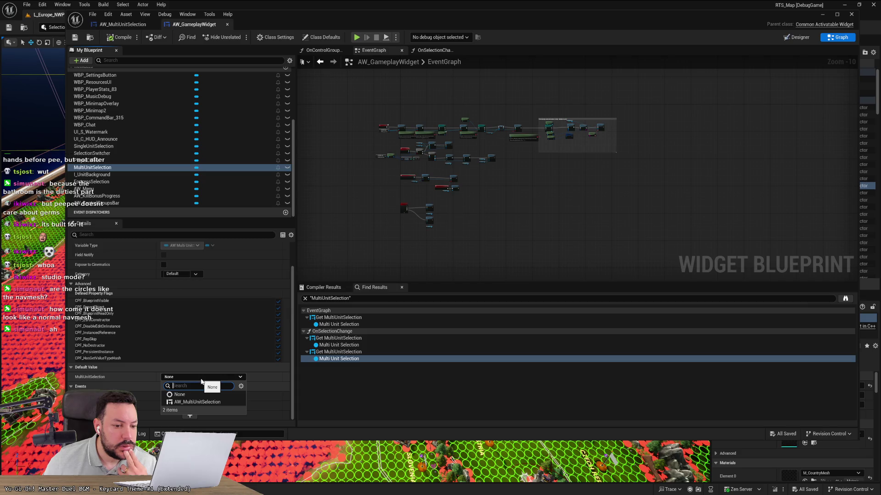
click(201, 379)
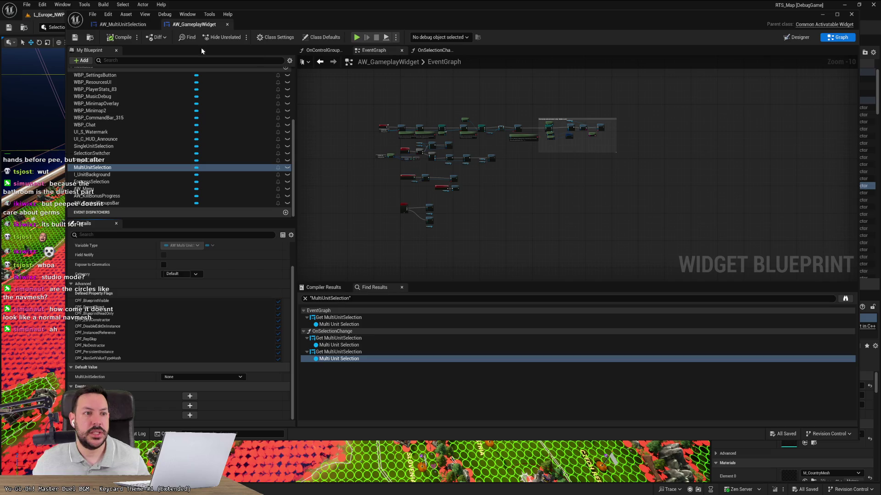
click(132, 25)
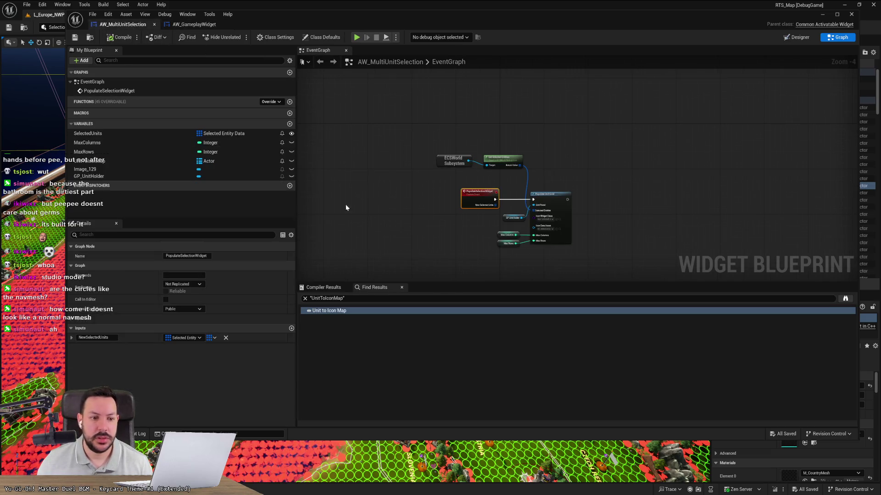
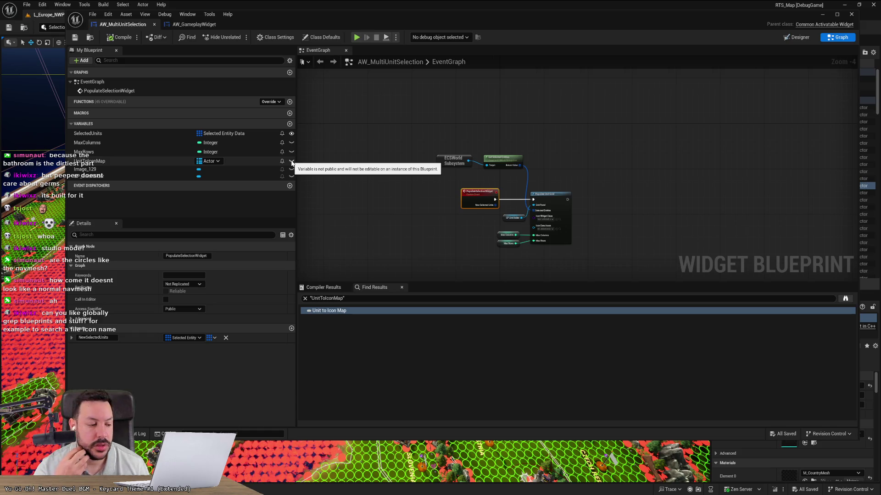
Replace the Find Results search text with '.uasset', then clear it
click(357, 299)
key(ctrl+a)
text(.uasset)
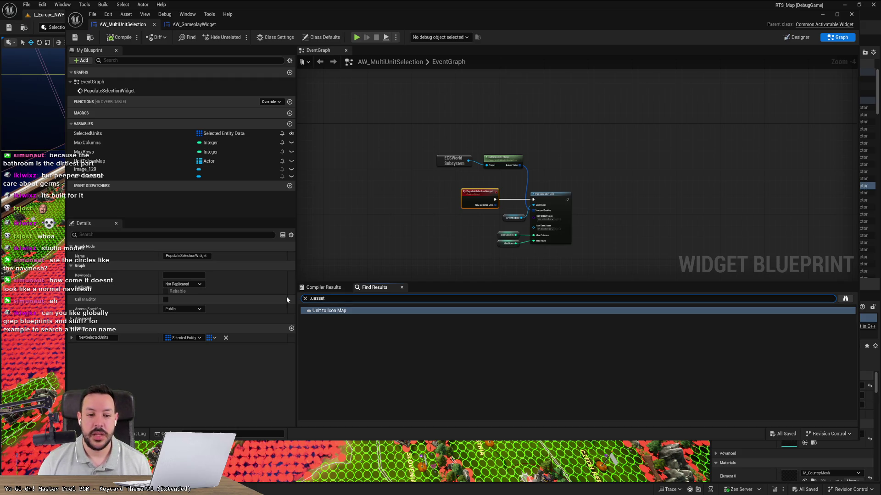
key(BackSpace)
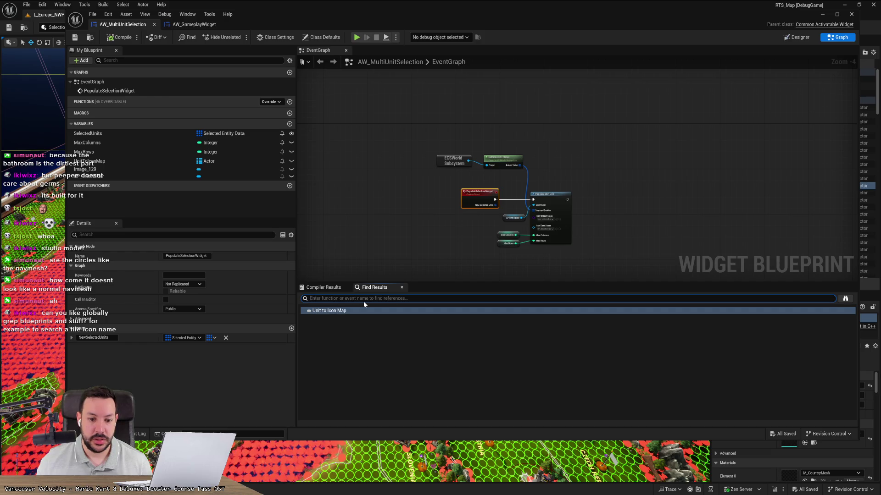
Search the blueprint for 'icon', inspect the WBP_SelectedUnitIcon default value match, then clear the search
text(icon)
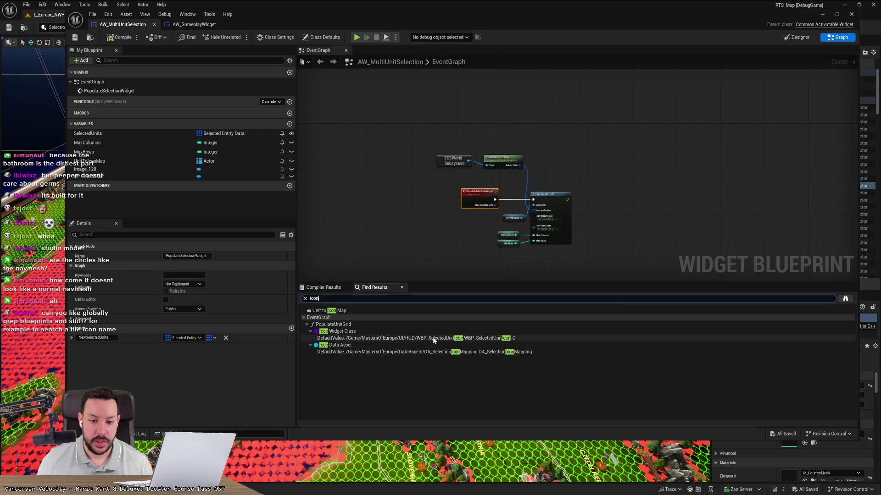
click(363, 338)
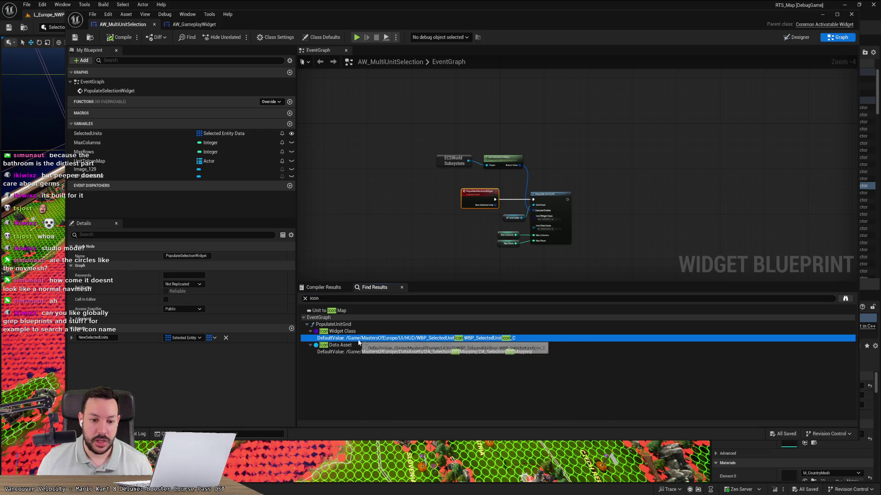
click(322, 299)
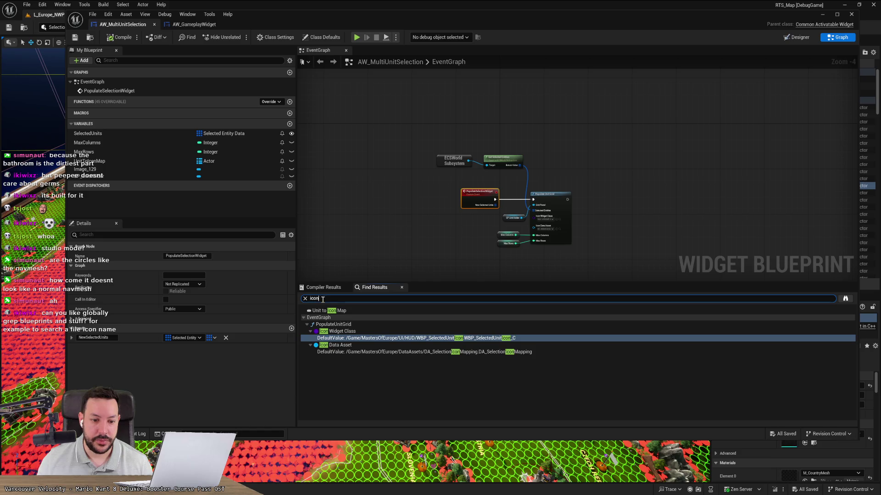
click(304, 298)
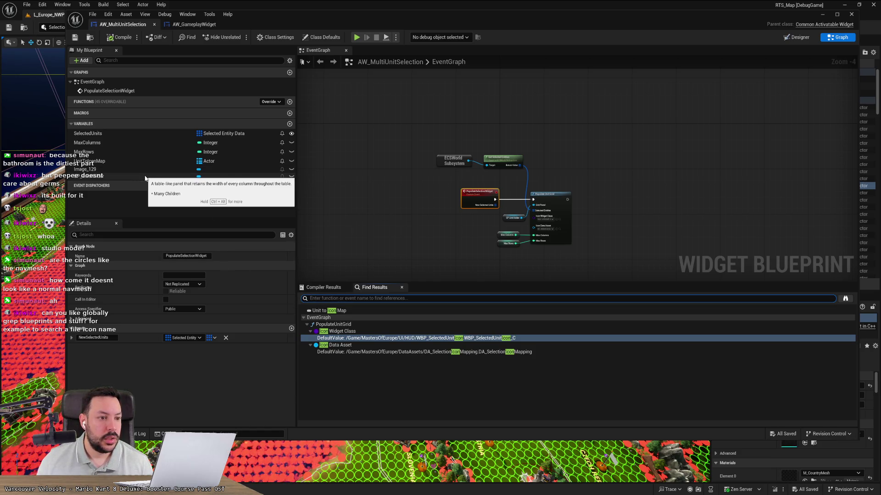
Review the UnitToIconMap variable's Details, including its map value type
click(149, 161)
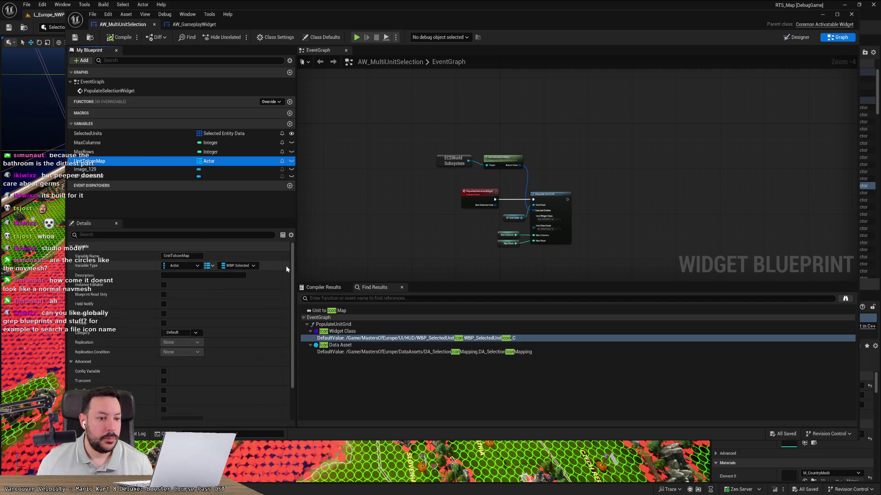
click(238, 265)
click(247, 264)
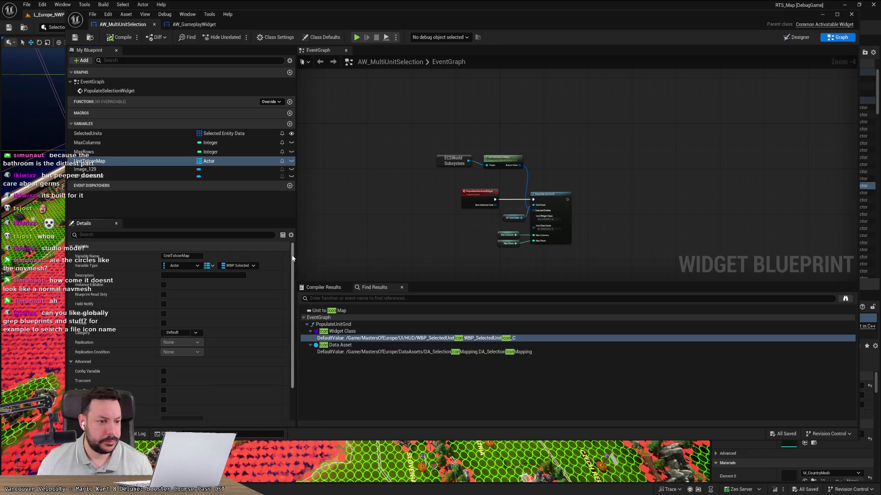
drag(293, 258, 288, 308)
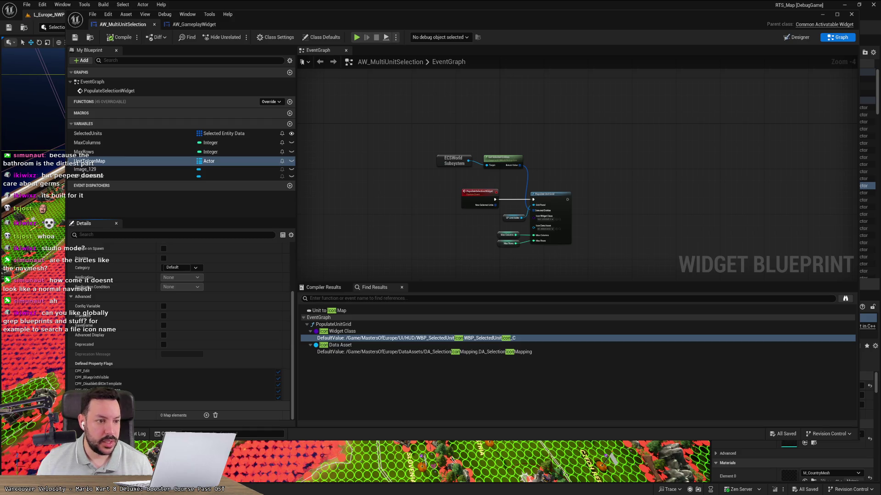
Find UnitToIconMap references by name across all blueprints and open the Unit to Icon Map result
right_click(91, 163)
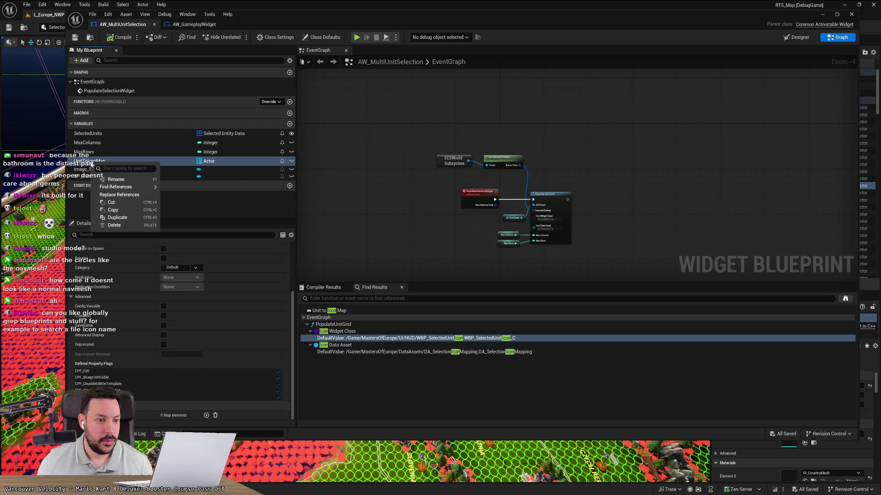
mouse_move(131, 187)
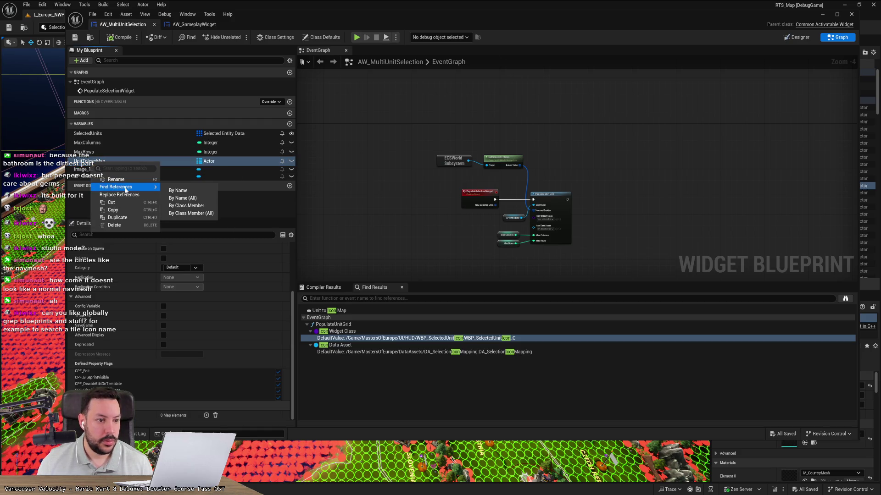
click(209, 198)
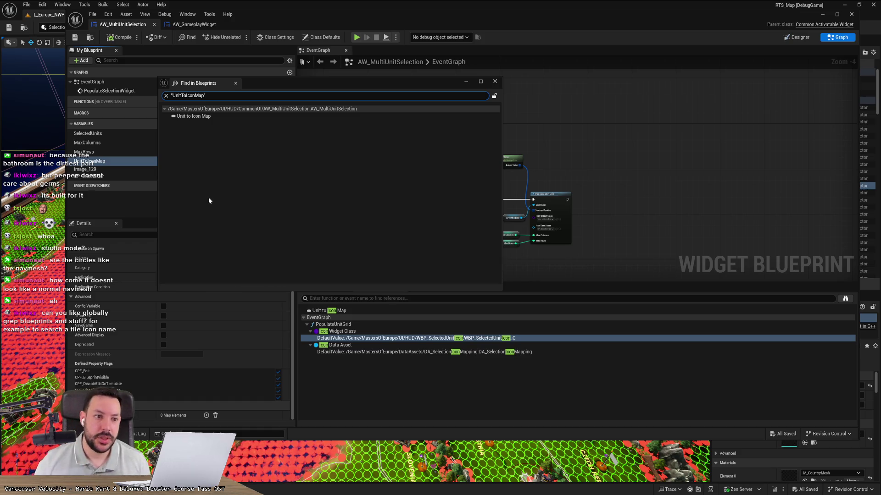
double_click(193, 116)
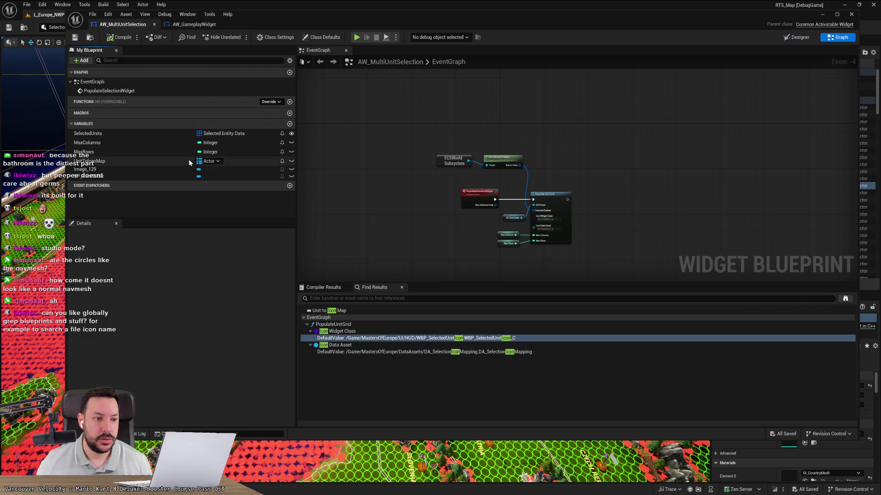
Toggle a breakpoint on the Populate Unit Grid node
scroll(468, 219, up, 4)
drag(470, 225, 386, 218)
click(509, 146)
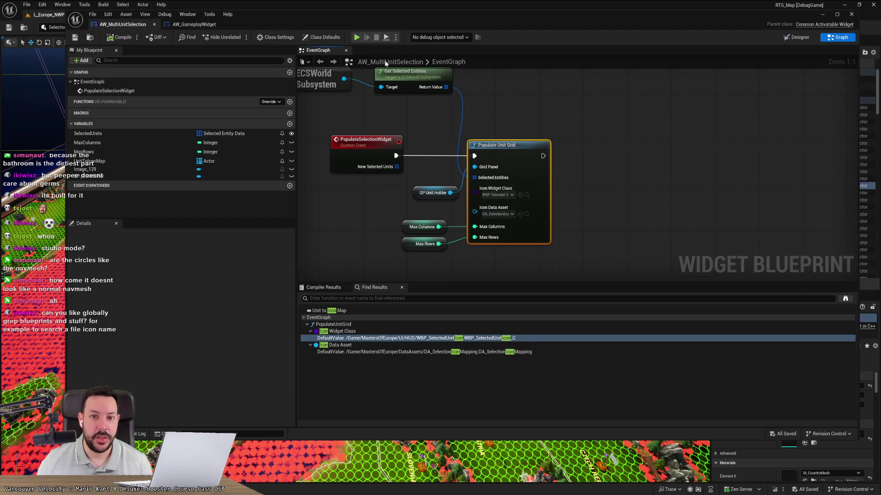
right_click(501, 148)
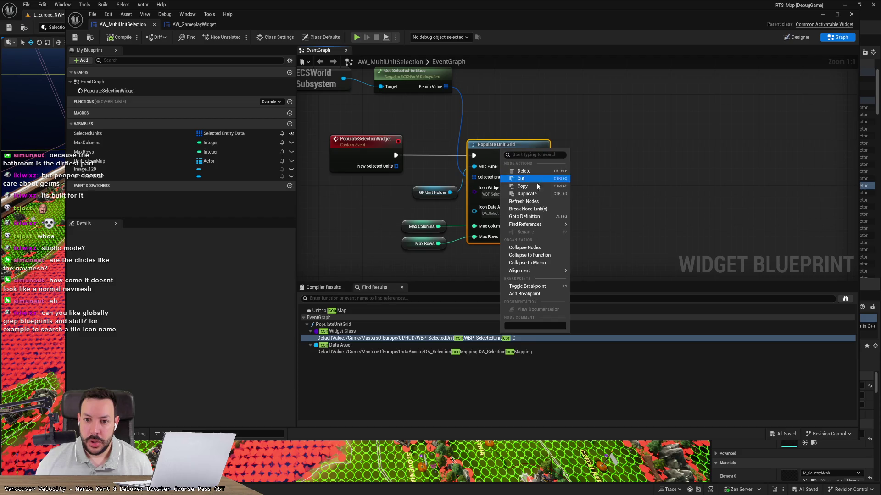
click(546, 286)
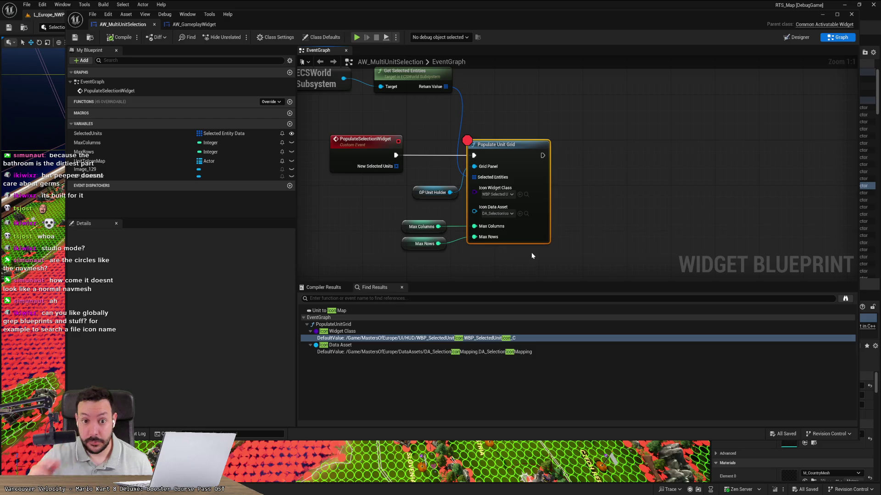
Zoom out of the graph and bring the running RTS_Map game level into focus
scroll(582, 160, down, 3)
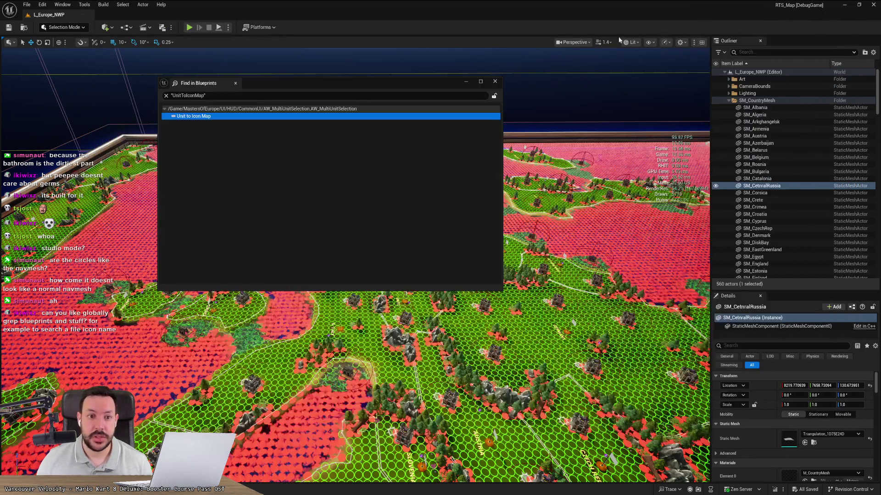
click(187, 37)
click(197, 30)
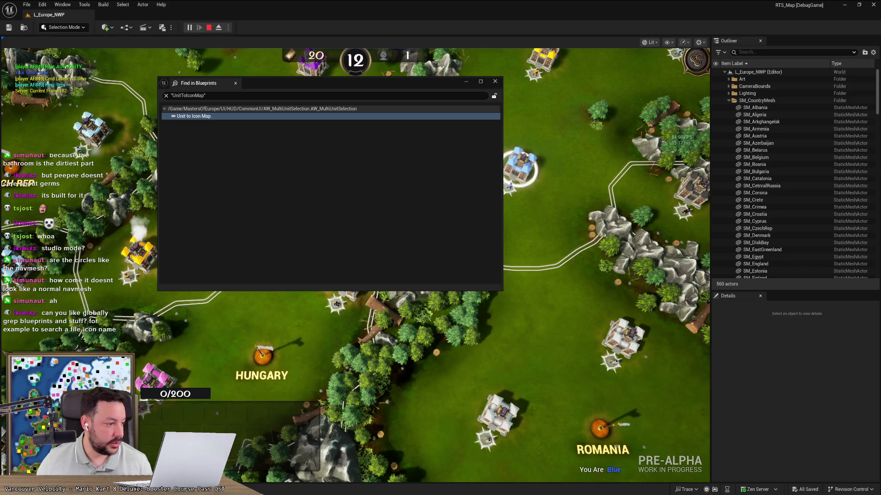
Stop the simulation and open DA_SelectionIconMapping, the asset feeding the Icon Data Asset pin
double_click(194, 117)
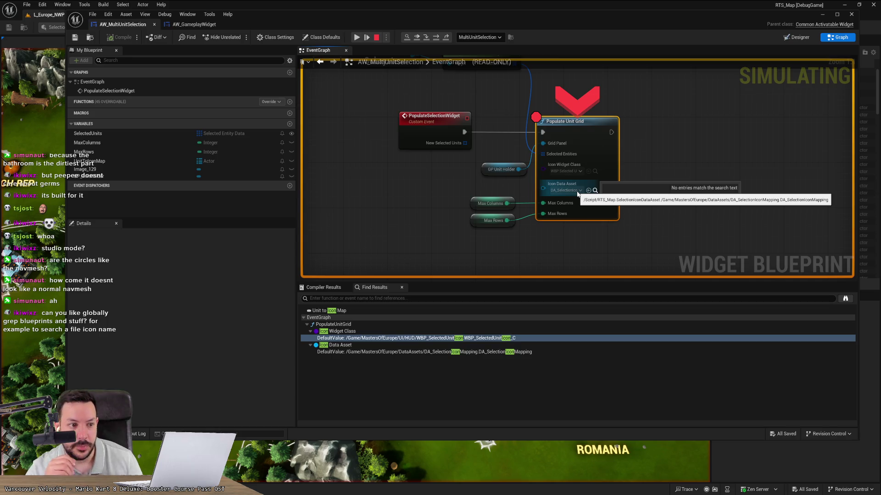
click(377, 39)
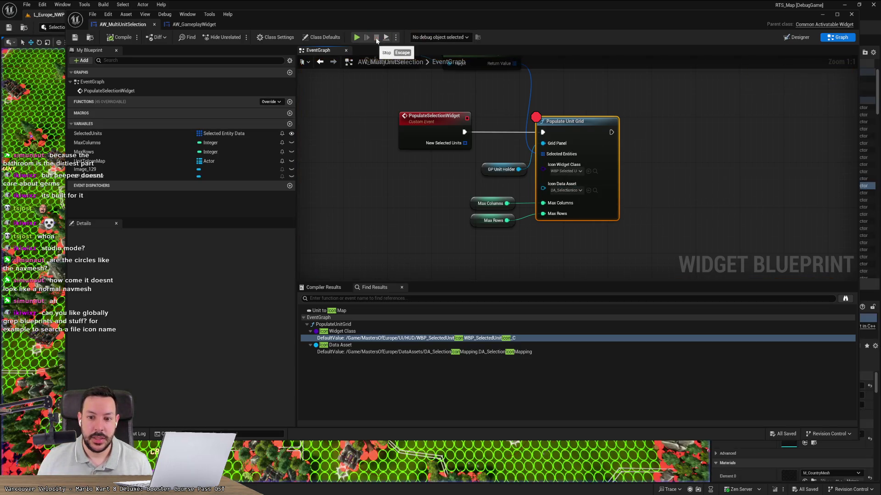
click(564, 190)
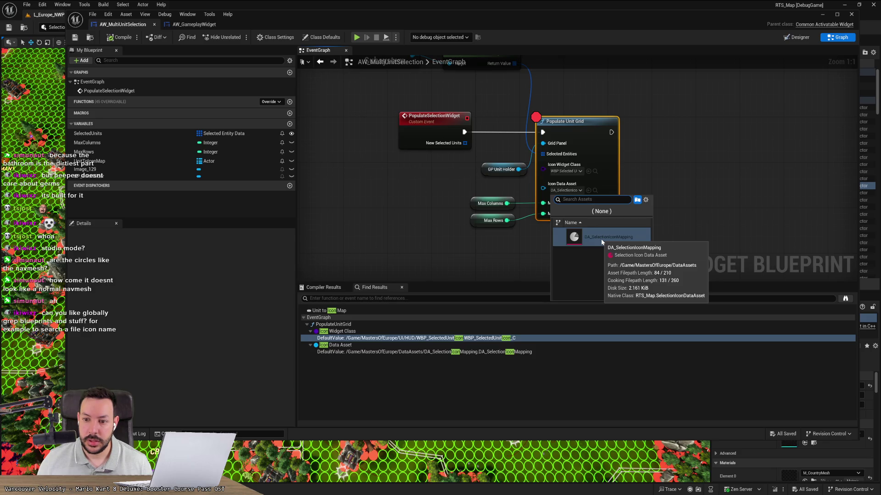
click(594, 190)
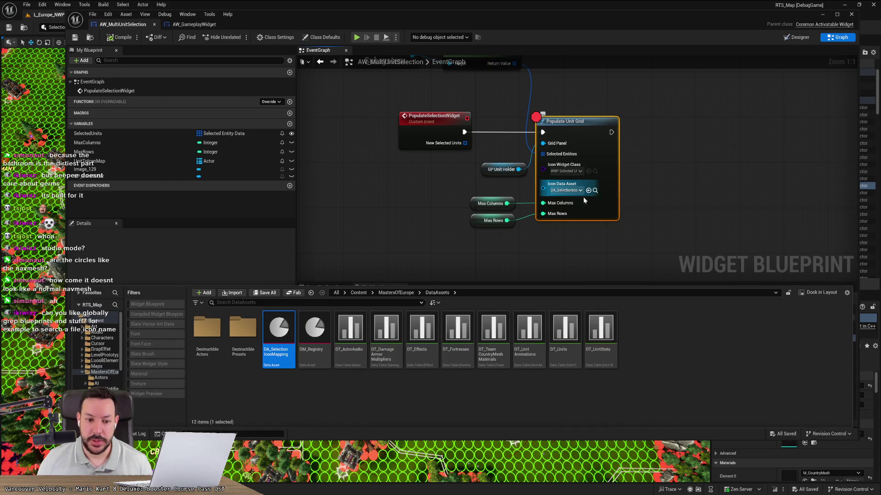
double_click(279, 339)
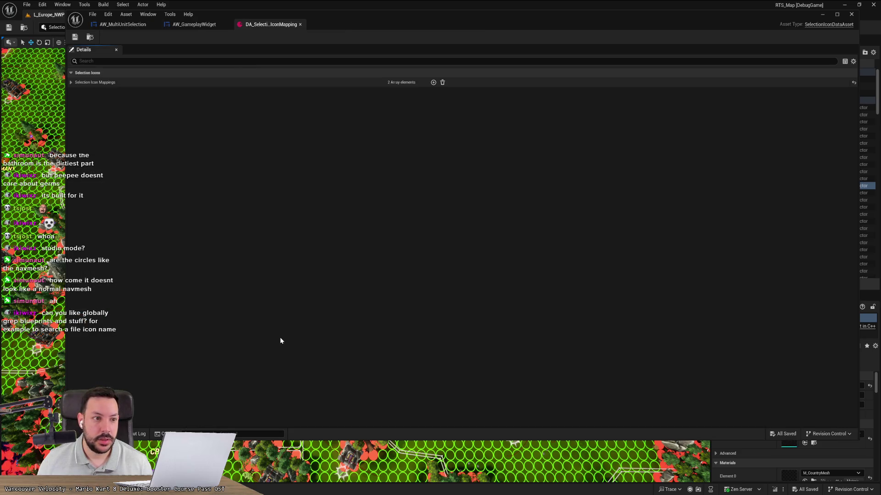
Expand Selection Icon Mappings and add new entries to the array
click(71, 82)
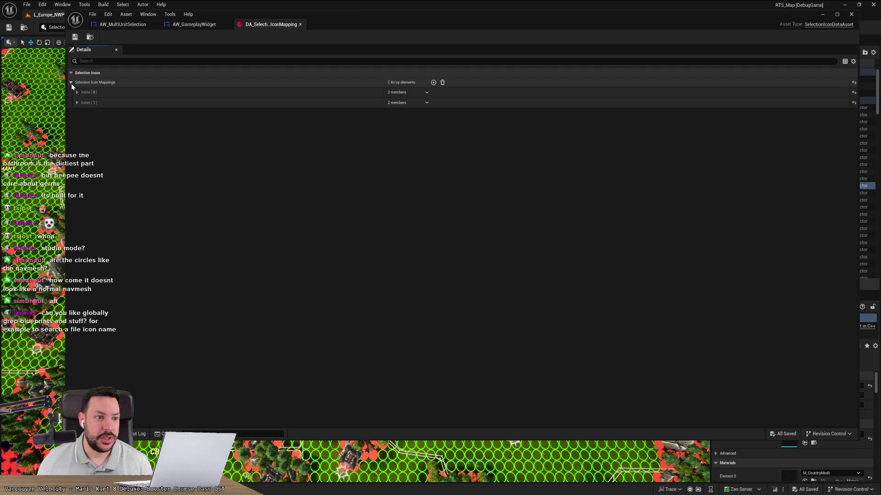
click(77, 92)
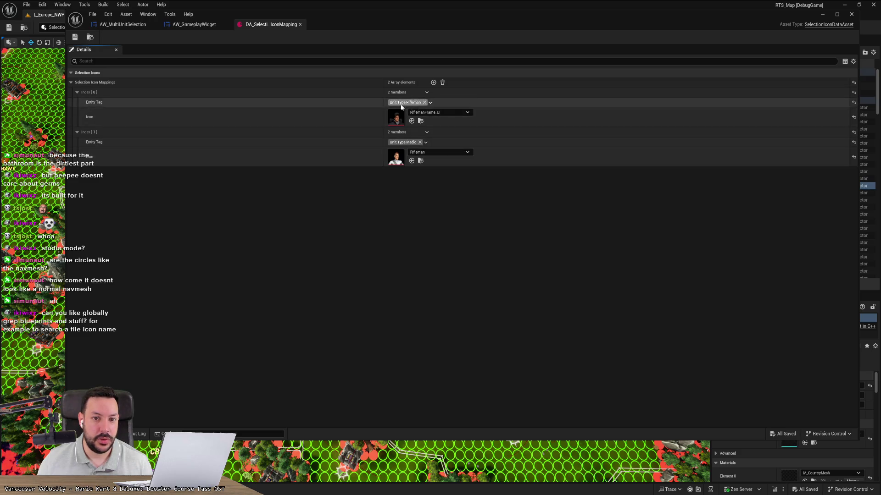
click(433, 82)
click(433, 82)
click(433, 82)
click(433, 82)
click(433, 83)
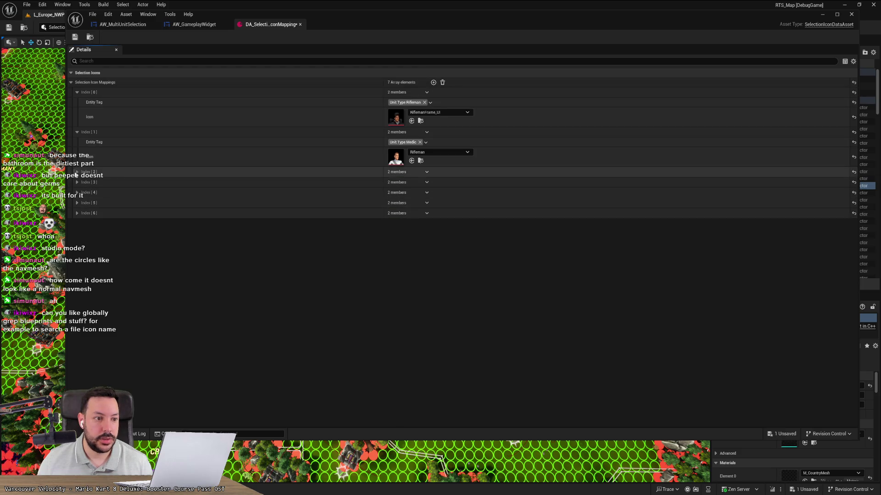
click(75, 172)
Set the third mapping entry's tag to Unit.Type.Captain
click(402, 182)
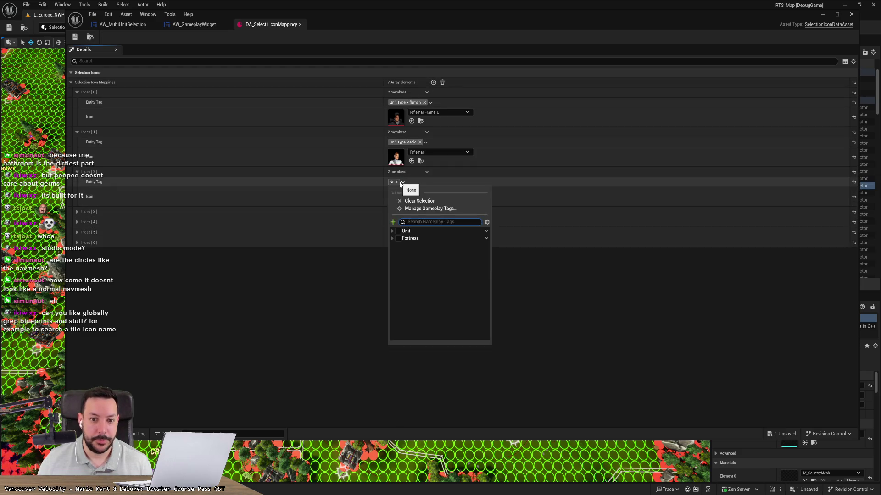
click(393, 231)
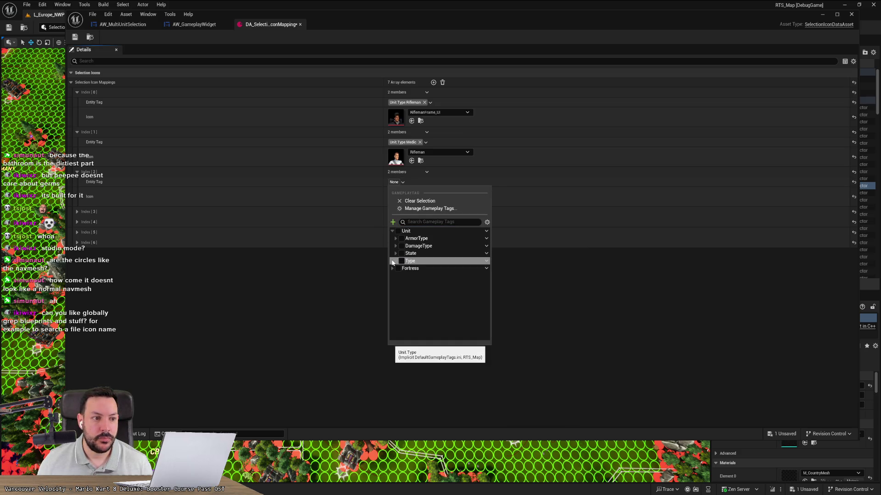
click(353, 191)
click(401, 182)
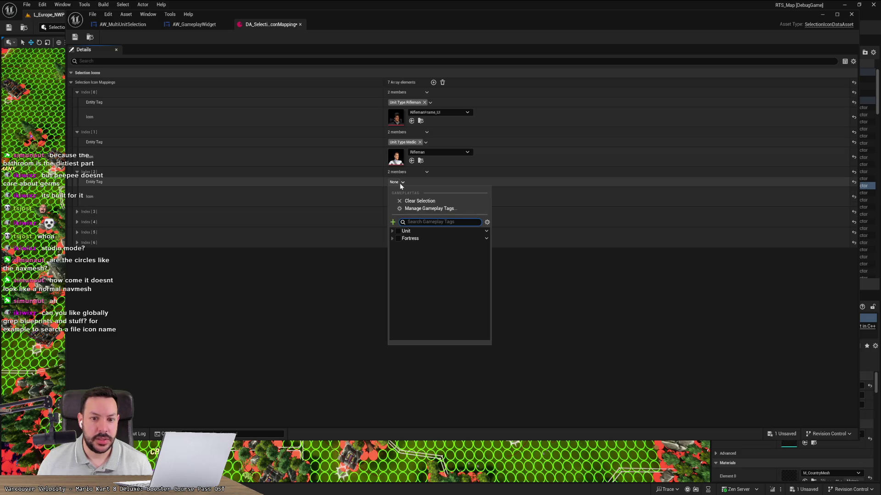
click(392, 231)
click(395, 261)
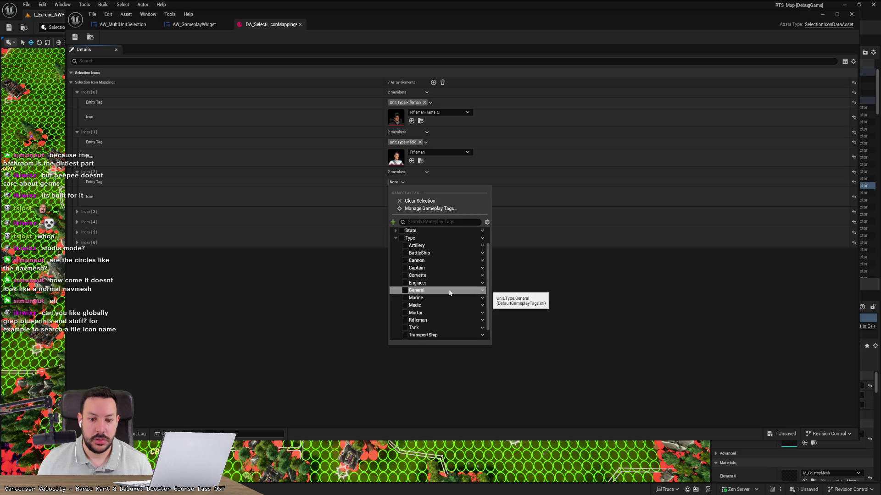
scroll(450, 290, down, 1)
click(449, 280)
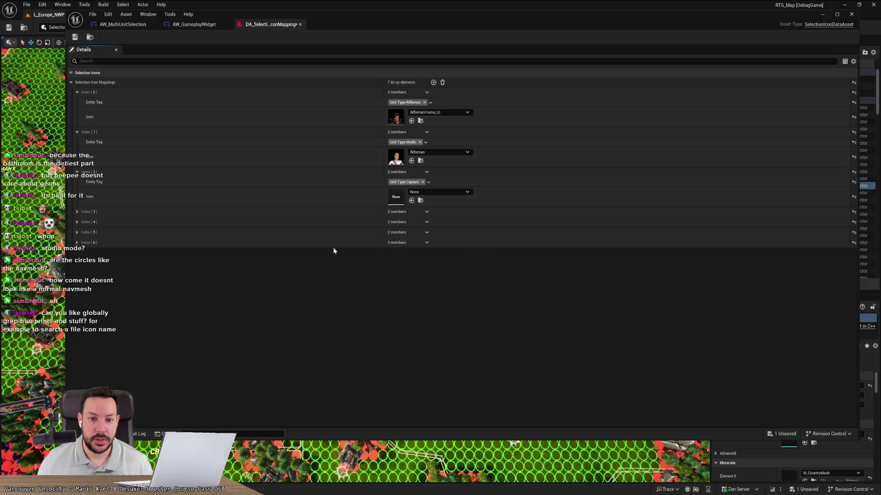
Assign UI_Captain as the icon for the Unit.Type.Captain entry
click(437, 192)
text(captain)
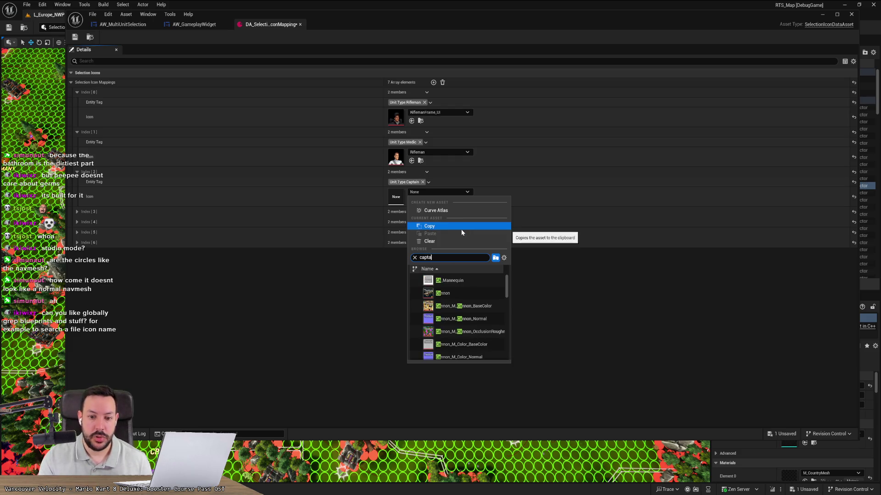
scroll(458, 348, down, 2)
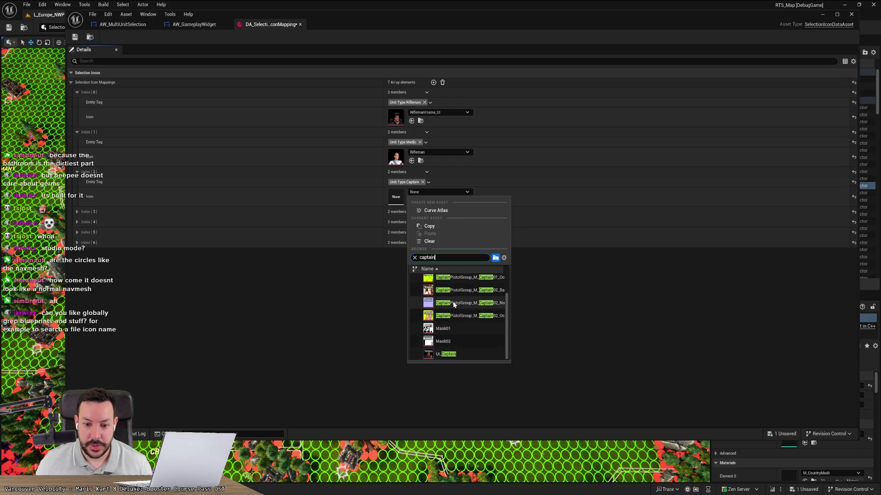
click(458, 356)
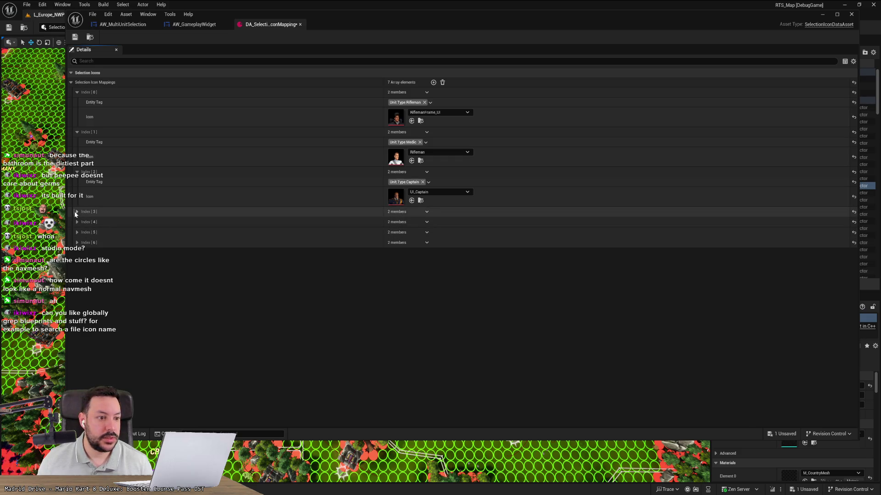
Delete the empty extra mapping entries so the array holds three elements
right_click(91, 212)
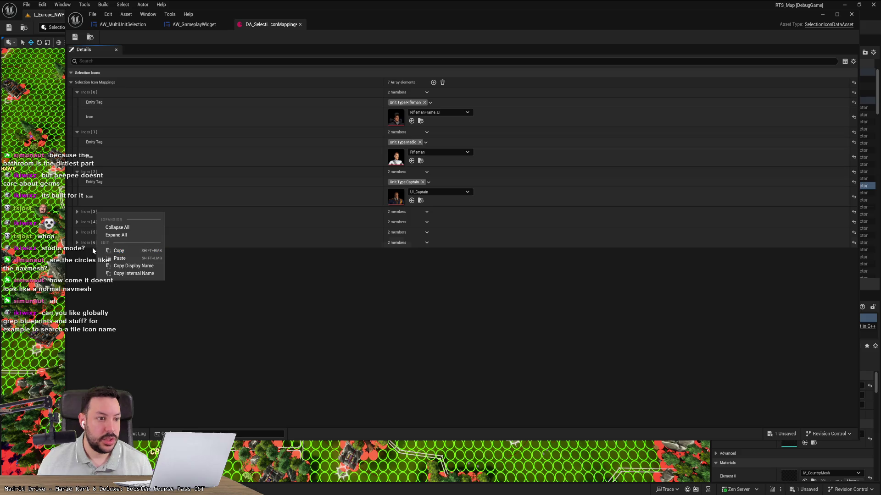
click(125, 227)
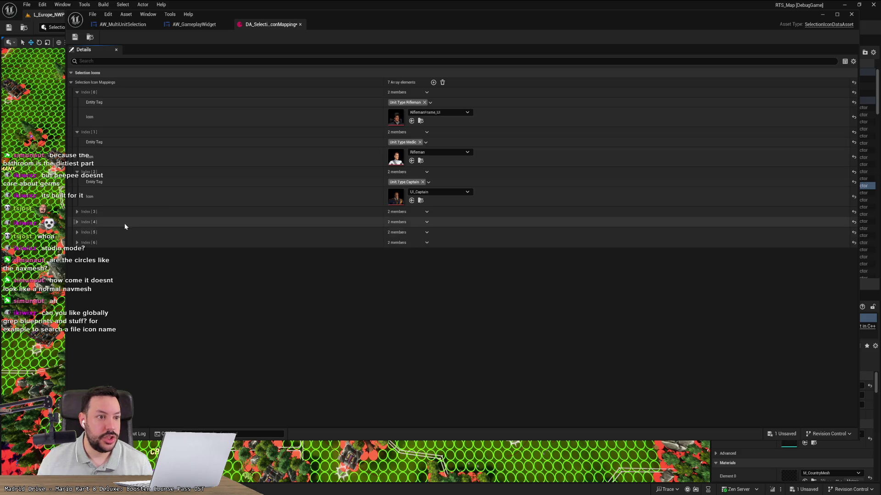
click(426, 212)
click(437, 232)
click(426, 212)
click(437, 231)
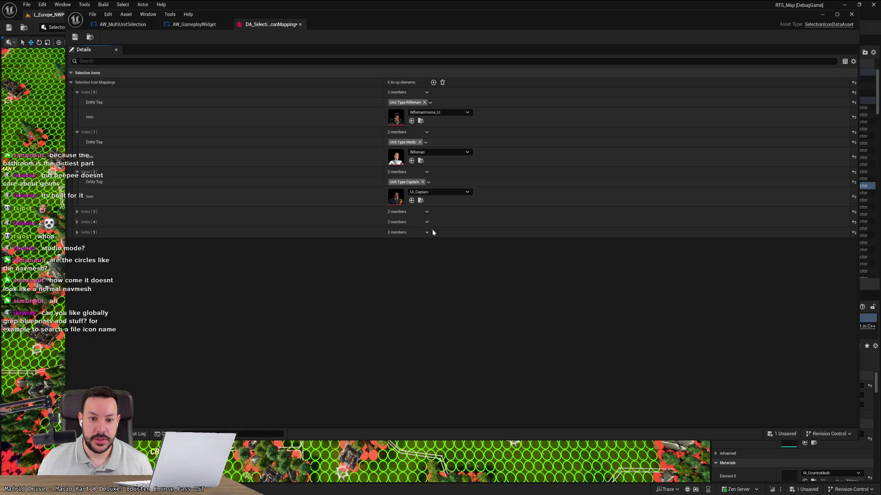
click(427, 212)
click(433, 232)
click(426, 211)
click(435, 231)
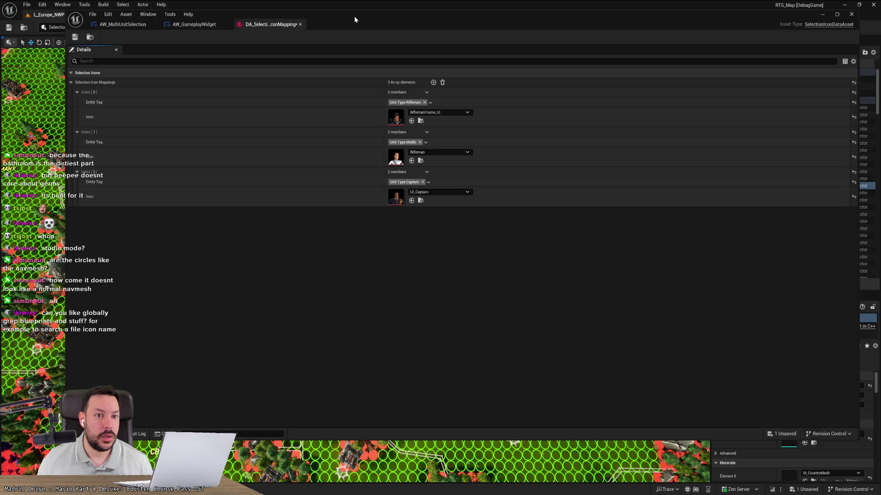
Shrink and move the DA_SelectionIconMapping window aside to uncover the game
drag(353, 20, 364, 76)
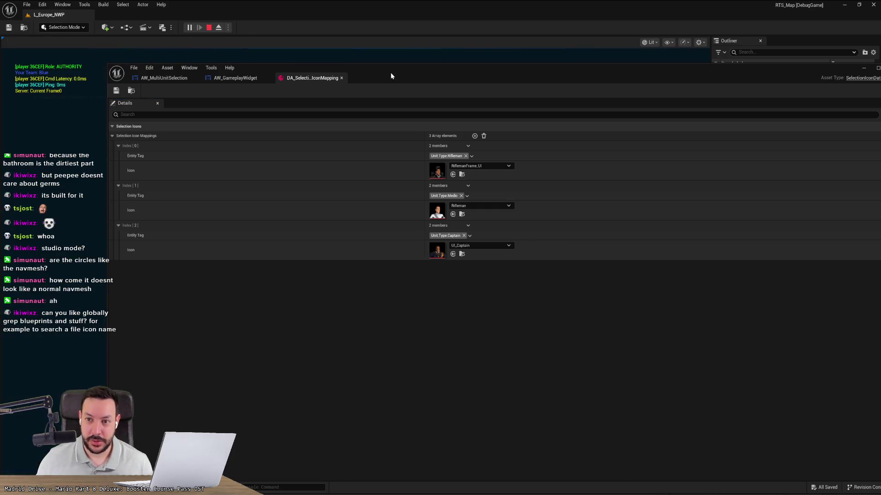
drag(420, 84, 334, 139)
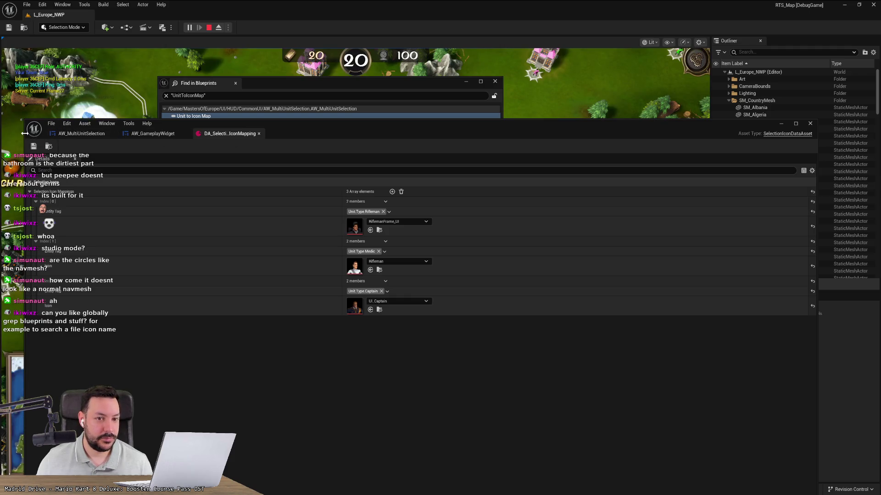
drag(27, 136, 381, 137)
mouse_move(675, 127)
mouse_down()
mouse_move(498, 111)
mouse_move(517, 70)
mouse_move(533, 97)
mouse_move(533, 264)
mouse_move(610, 252)
mouse_move(733, 279)
mouse_up()
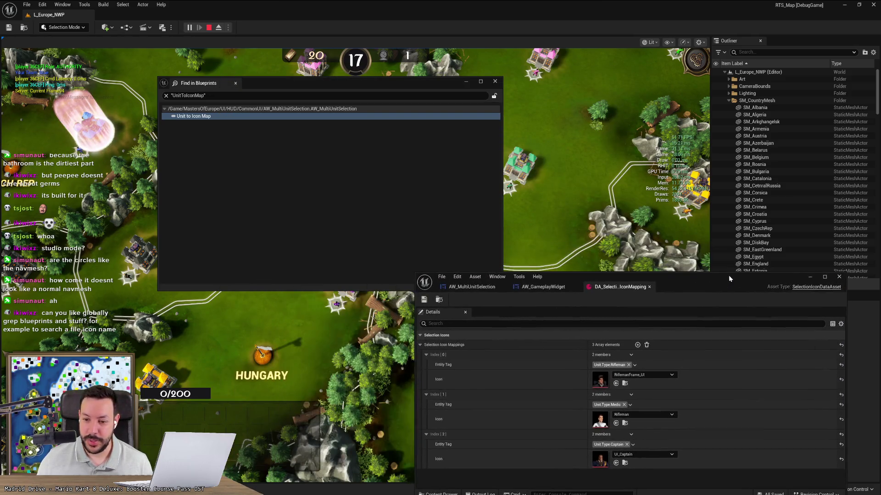
Close Find in Blueprints and the icon mapping editor, then pan the game camera until the breakpoint hits
click(236, 83)
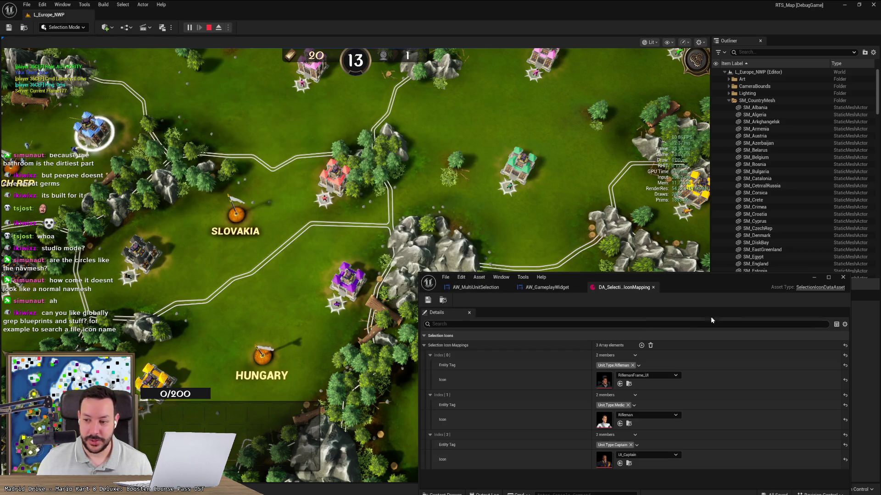
click(817, 277)
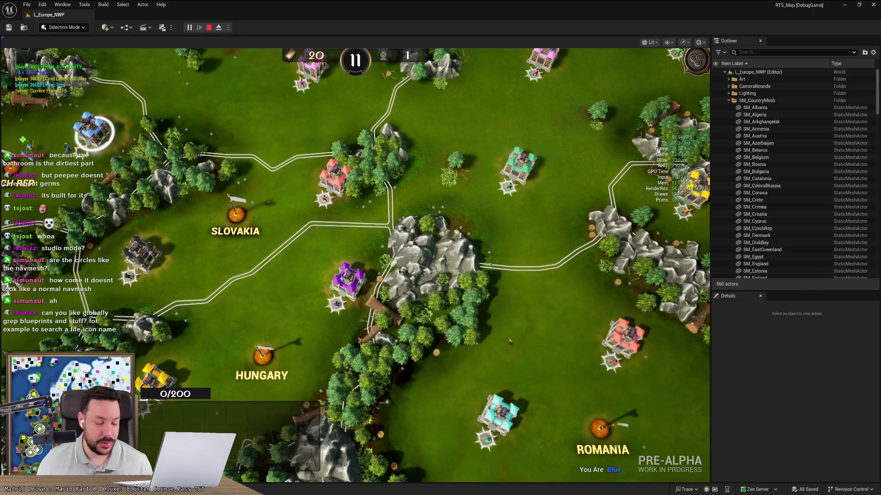
key(s)
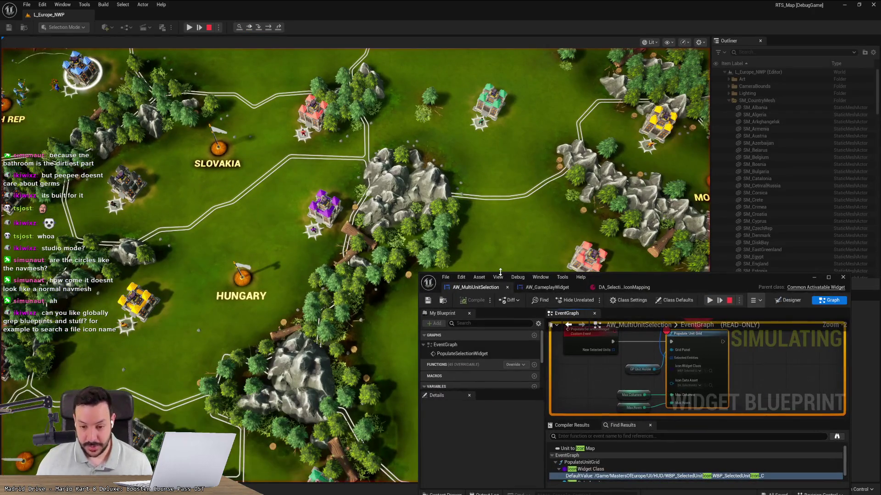
mouse_move(663, 334)
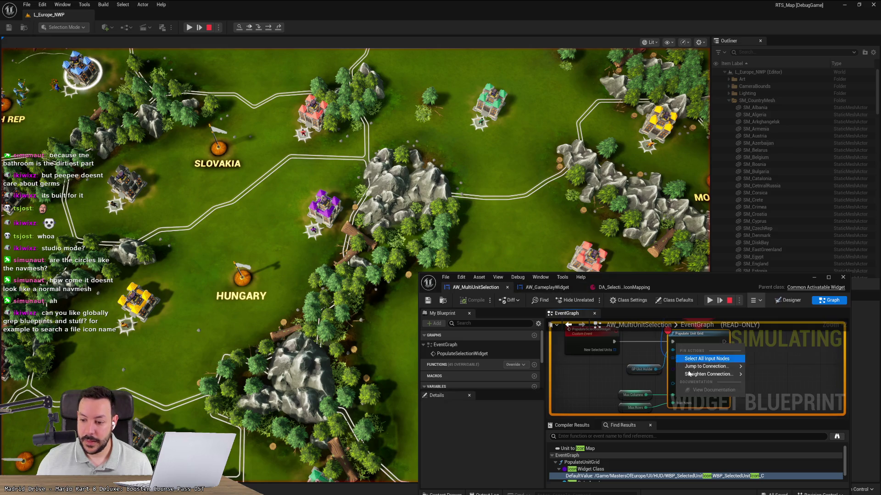
Resume past the Populate Unit Grid breakpoint, stop the game, and relaunch play with Alt+P
drag(586, 383, 576, 394)
right_click(713, 342)
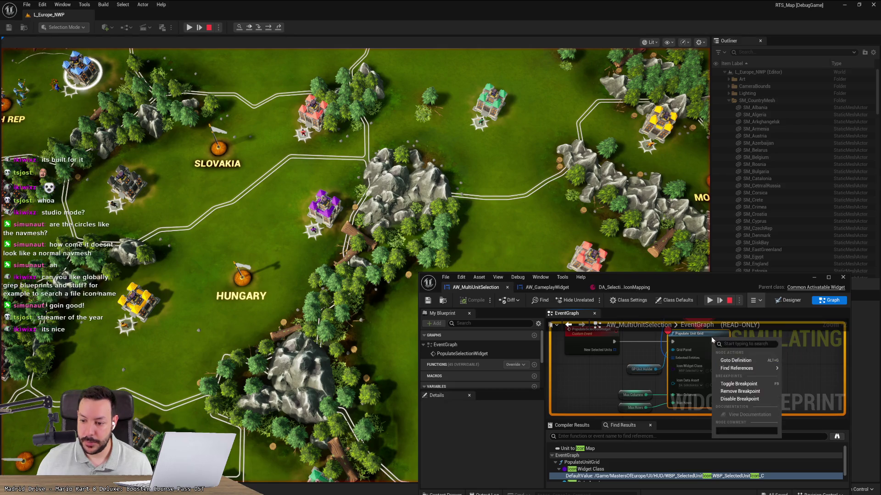
click(706, 343)
right_click(707, 344)
click(715, 302)
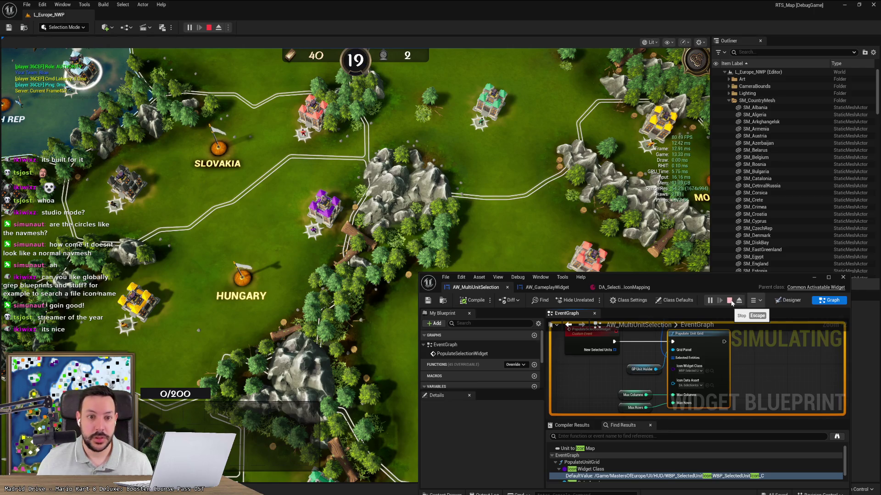
click(731, 301)
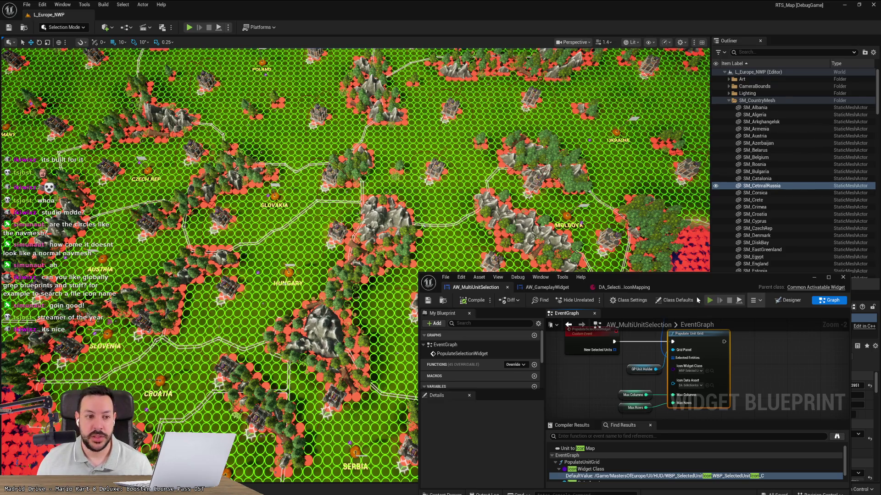
key(alt+p)
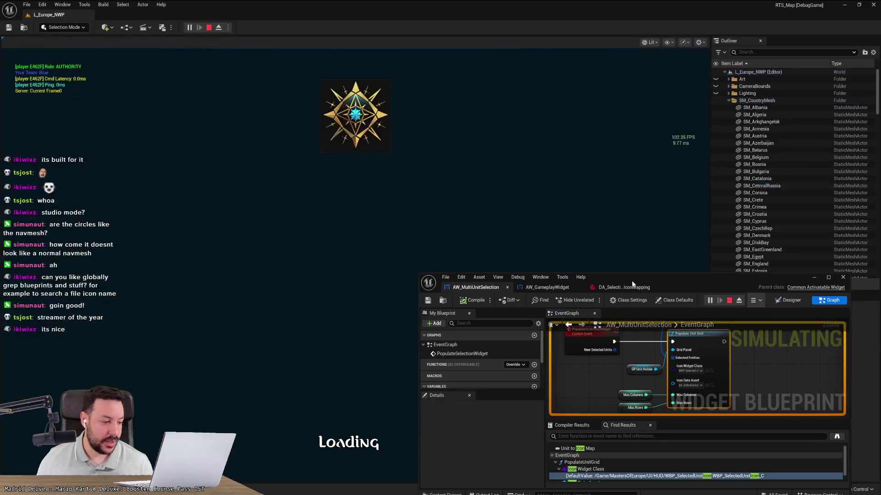
Move the AW_MultiUnitSelection blueprint editor aside and minimize it to reveal the loaded match
mouse_move(648, 281)
mouse_down()
mouse_move(665, 245)
mouse_move(671, 259)
mouse_up()
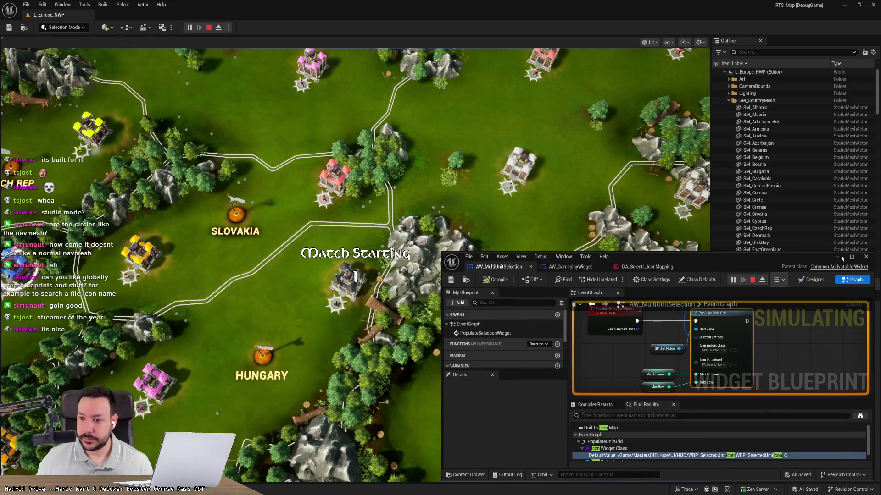
click(837, 257)
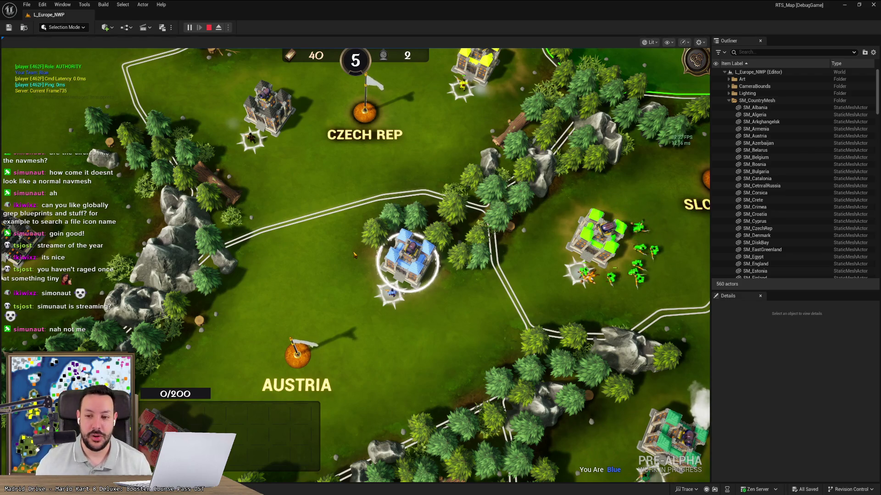
key(w)
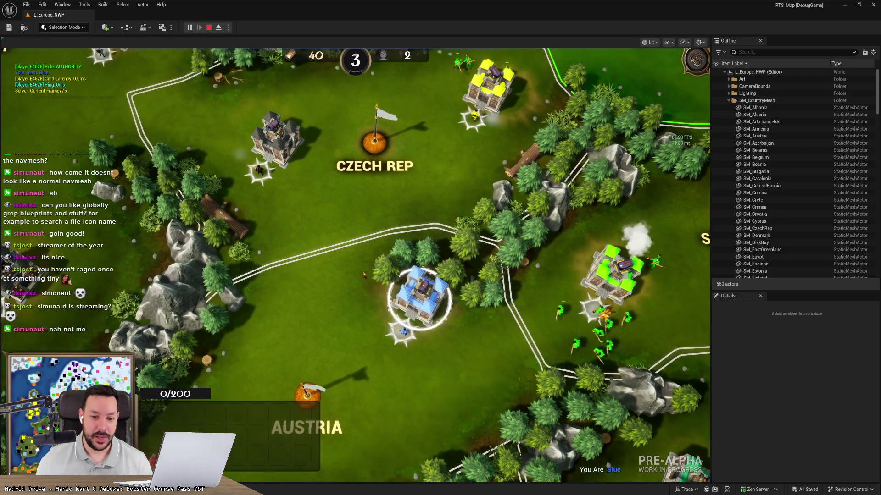
key(s)
key(d)
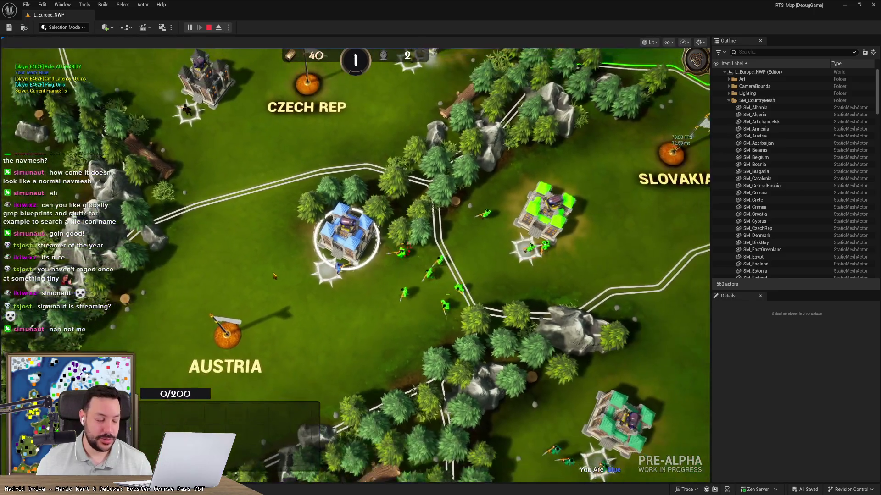
scroll(273, 275, down, 3)
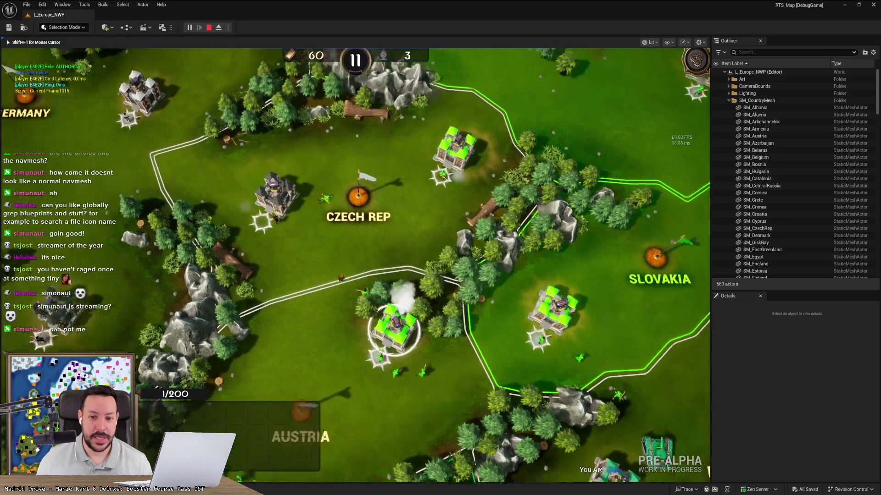
scroll(355, 266, down, 3)
scroll(372, 268, up, 3)
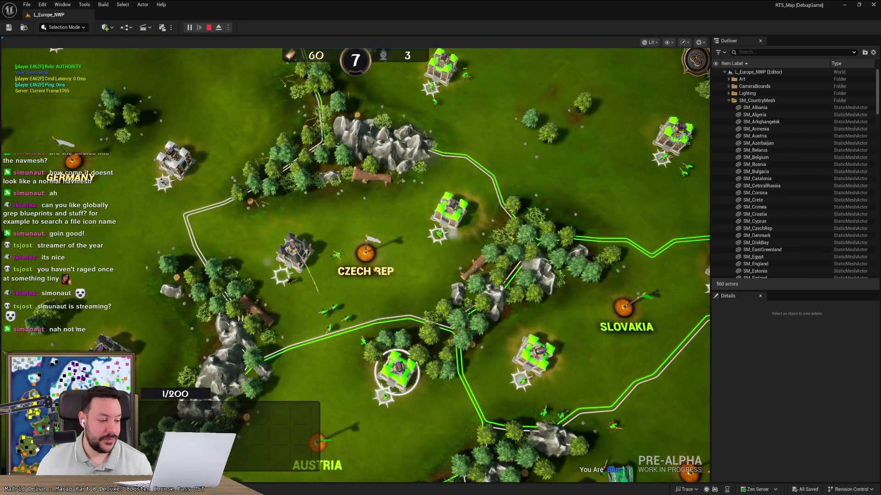
click(402, 280)
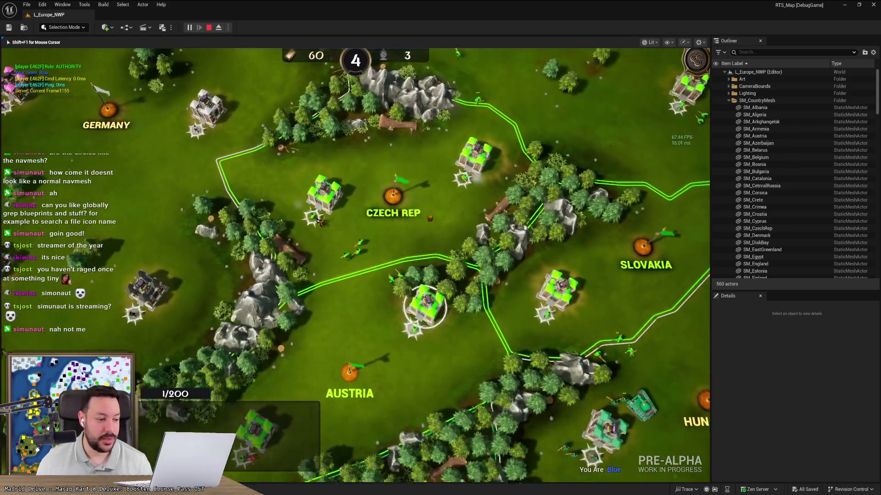
key(s)
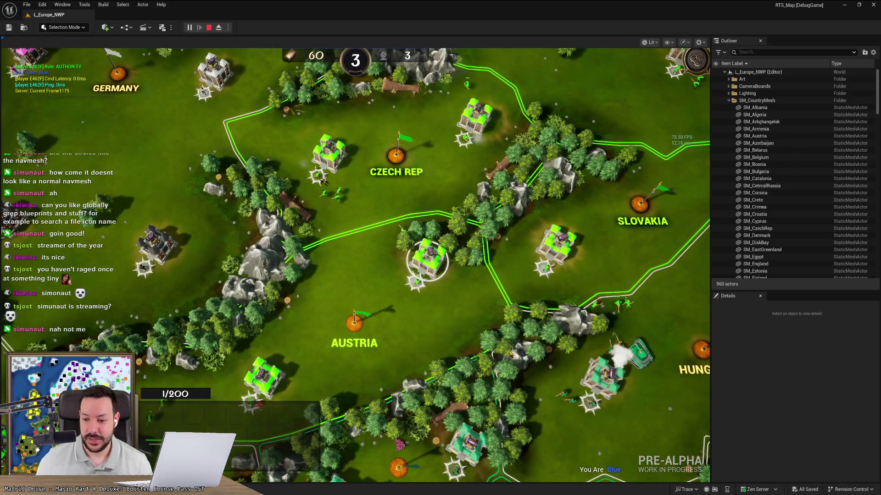
key(s)
key(d)
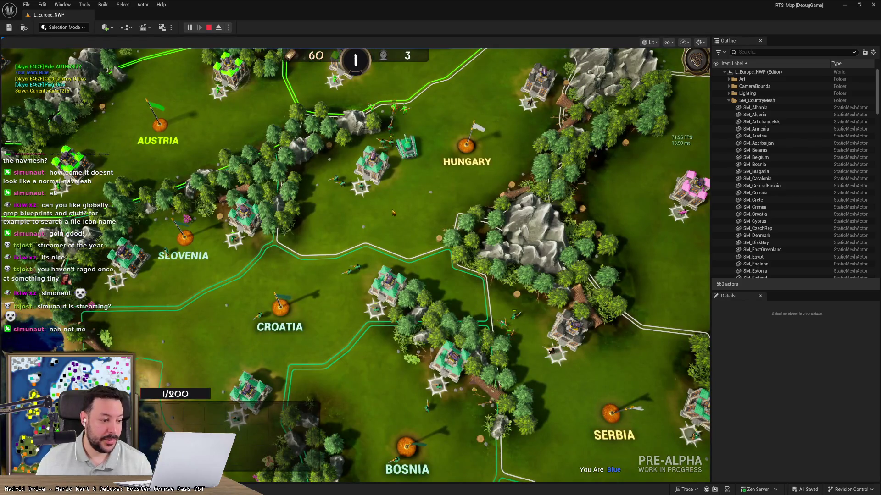
scroll(392, 213, down, 3)
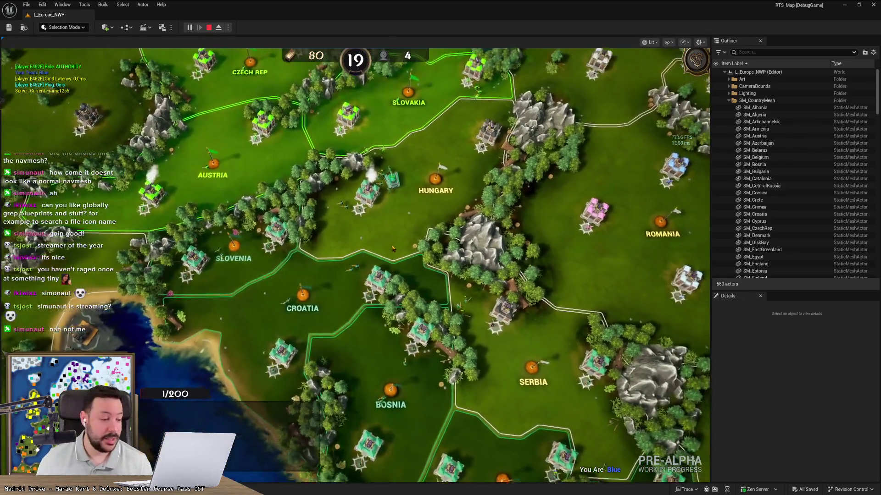
key(w)
key(w)
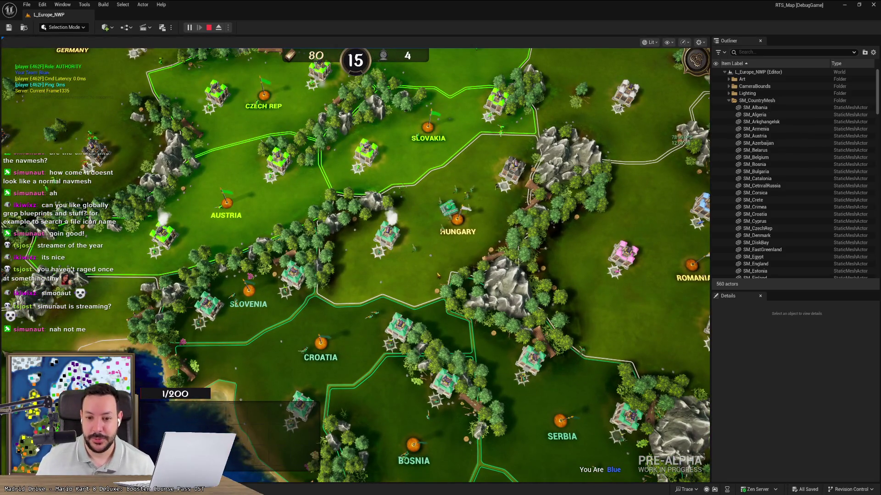
key(w)
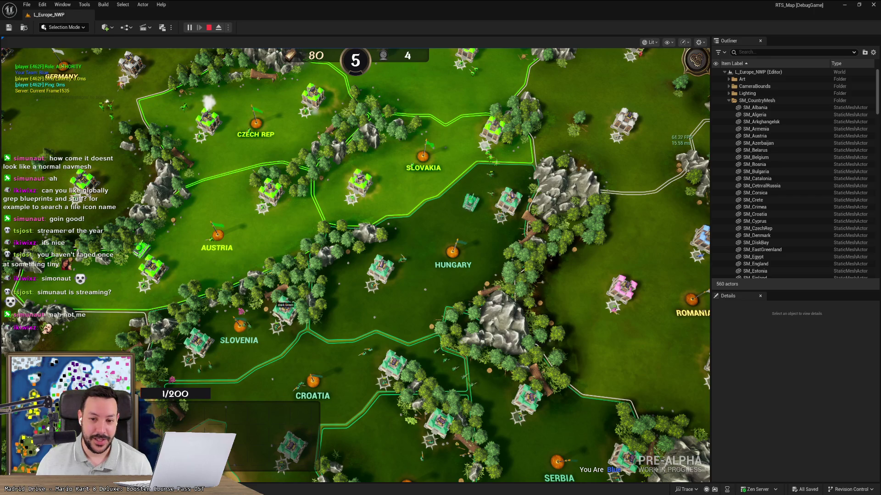
drag(438, 240, 425, 312)
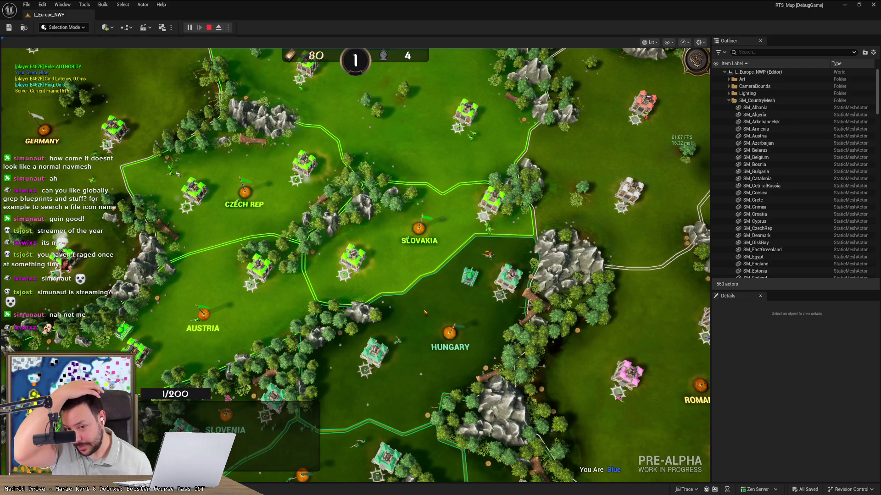
scroll(449, 316, up, 2)
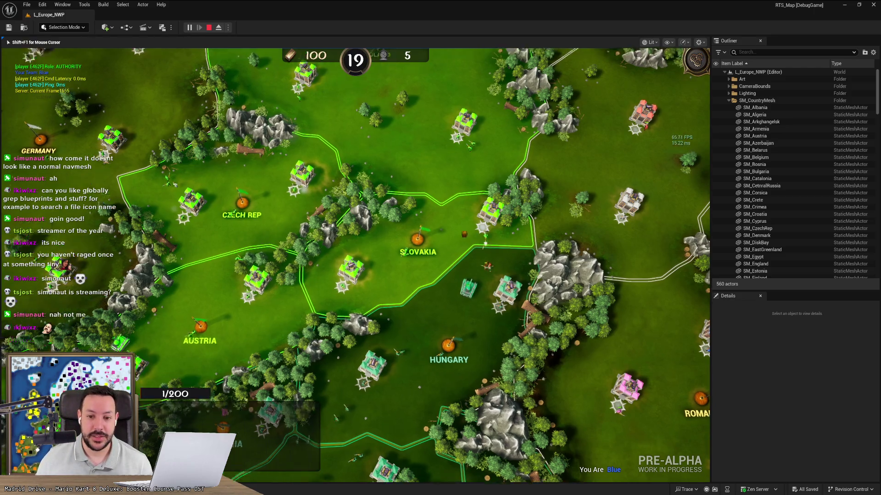
Jump to the map's north via the minimap, then centre on and select the blue castle
scroll(472, 323, up, 5)
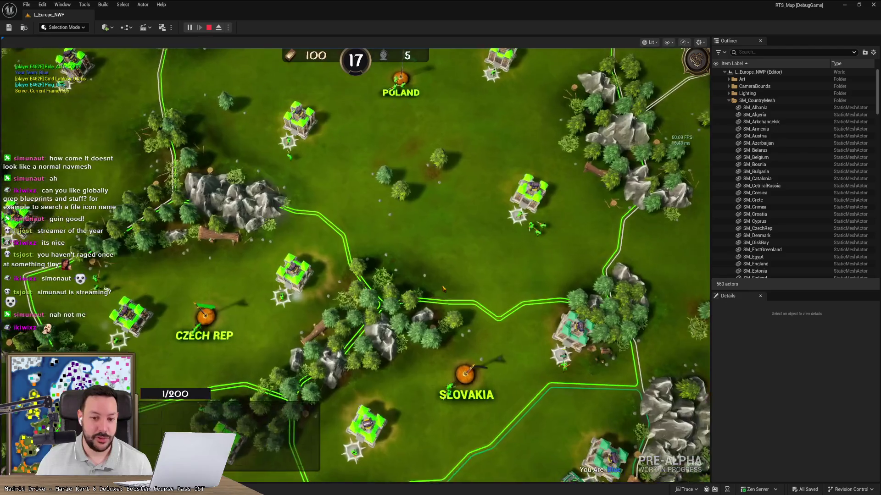
scroll(443, 288, up, 2)
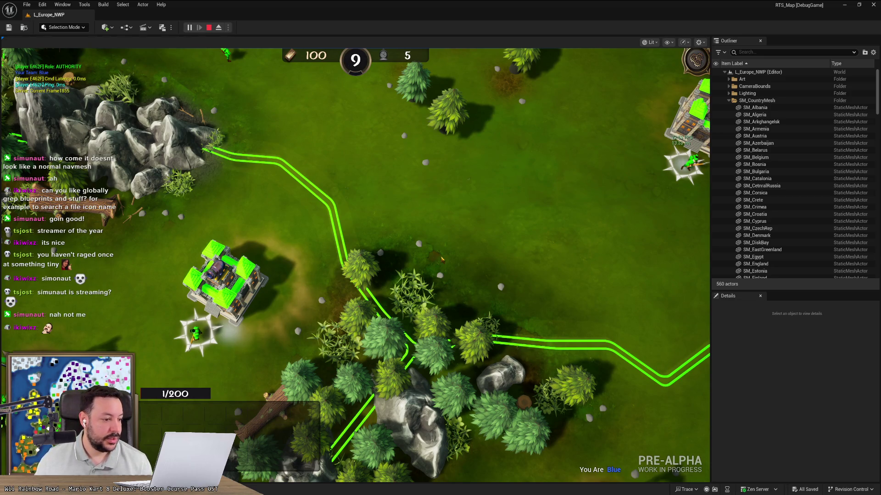
scroll(442, 259, down, 4)
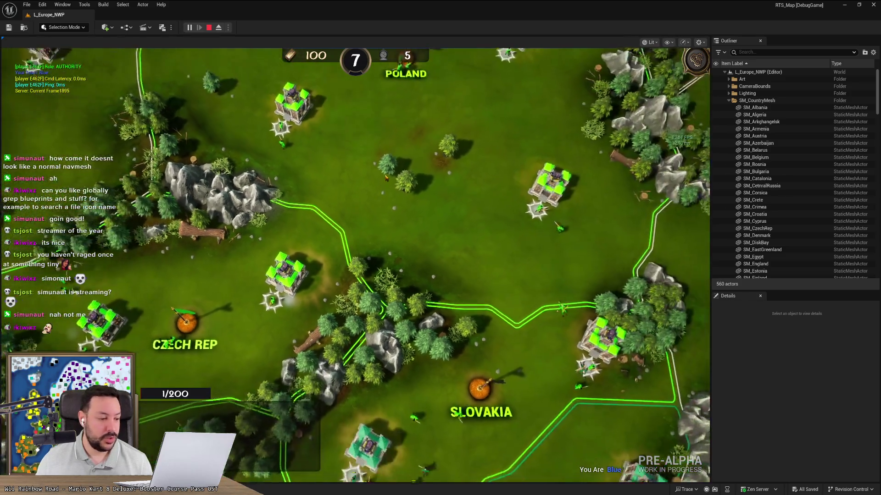
scroll(386, 178, down, 3)
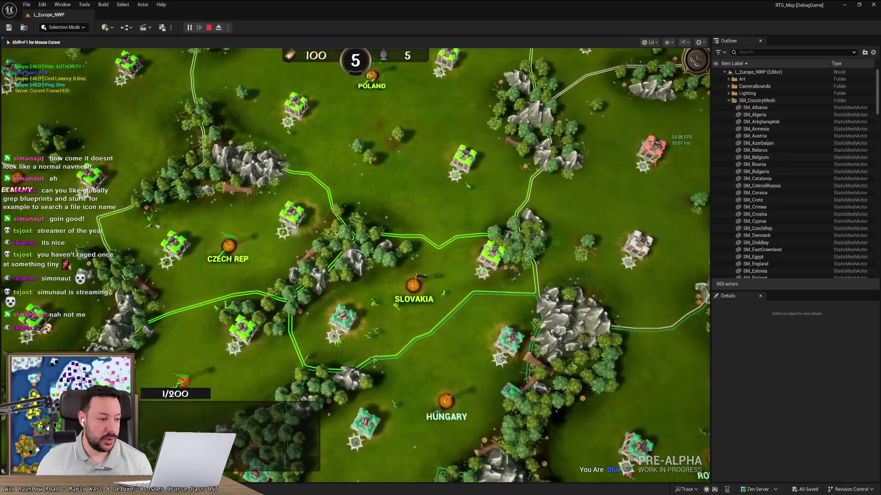
scroll(391, 221, down, 1)
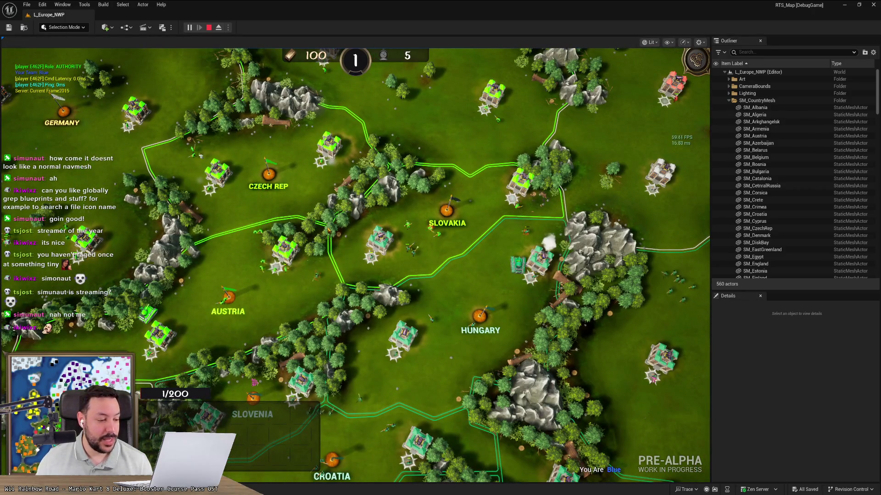
scroll(349, 261, up, 1)
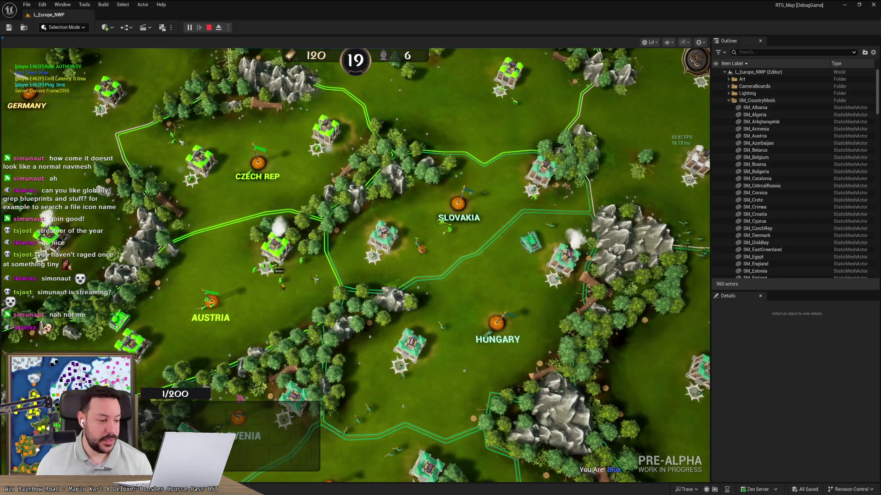
scroll(356, 266, up, 3)
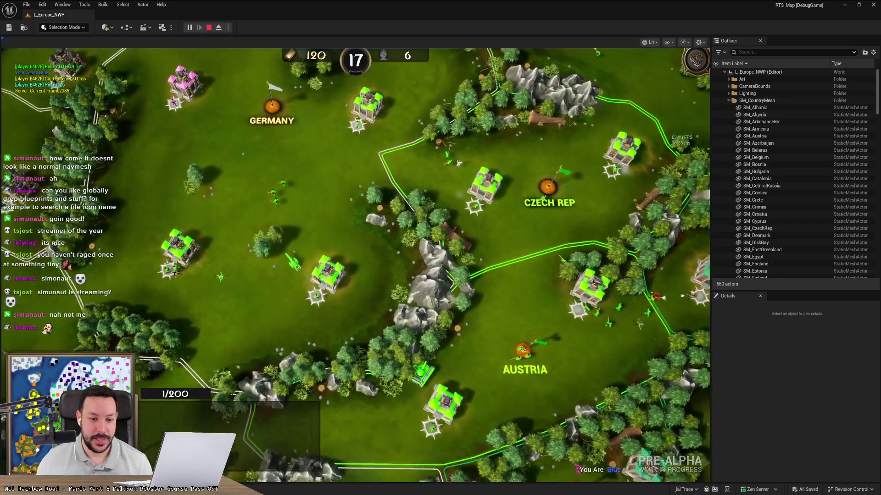
scroll(351, 258, up, 2)
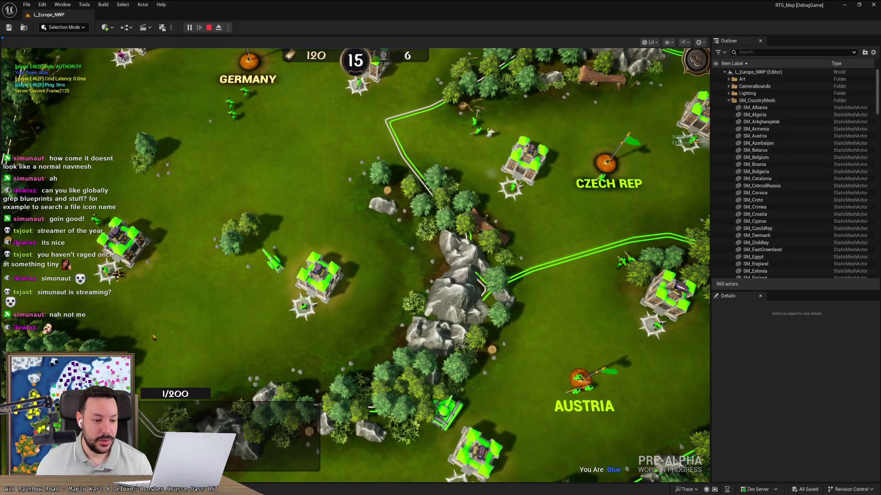
click(110, 369)
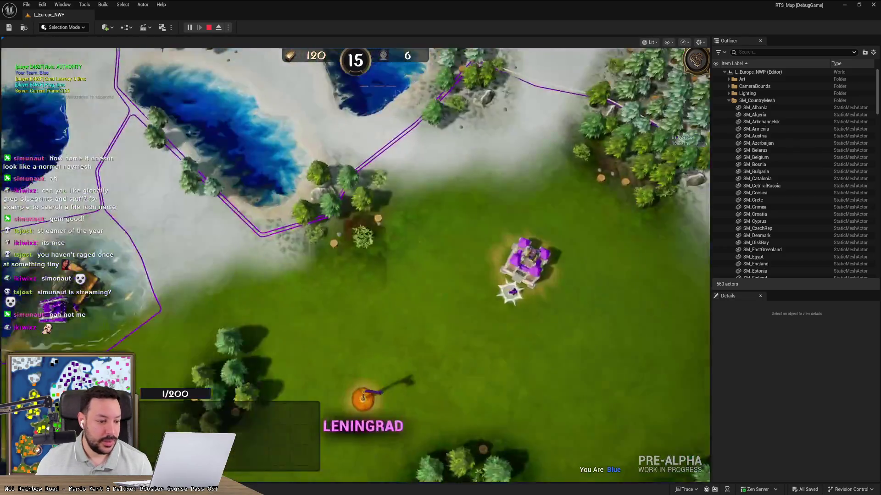
key(space)
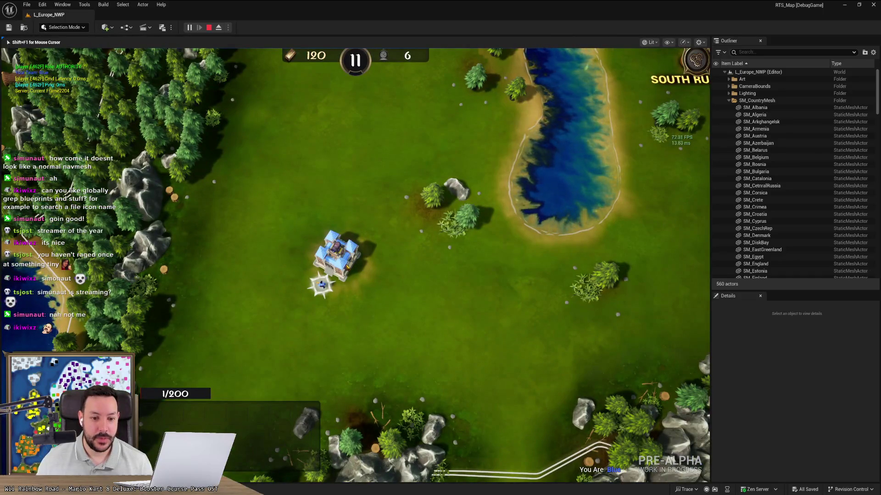
click(335, 255)
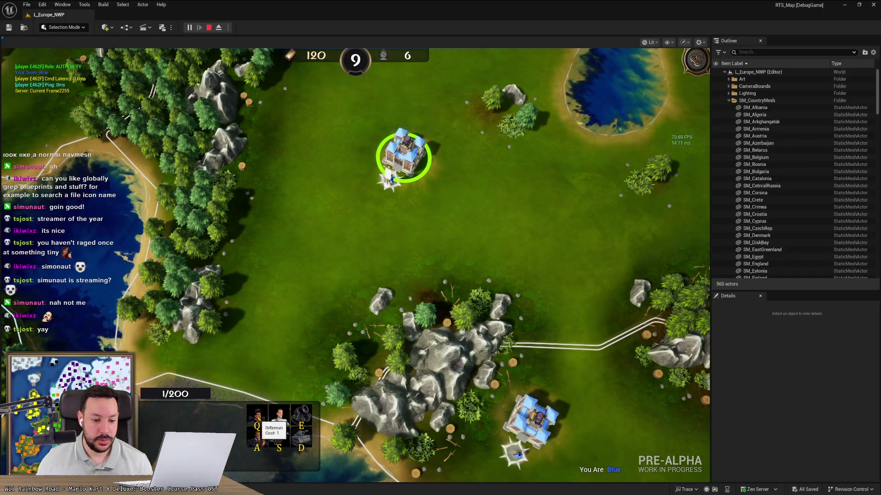
Train a Captain at the castle with Q, box-select the nearby units, then stop the game
drag(439, 250, 339, 175)
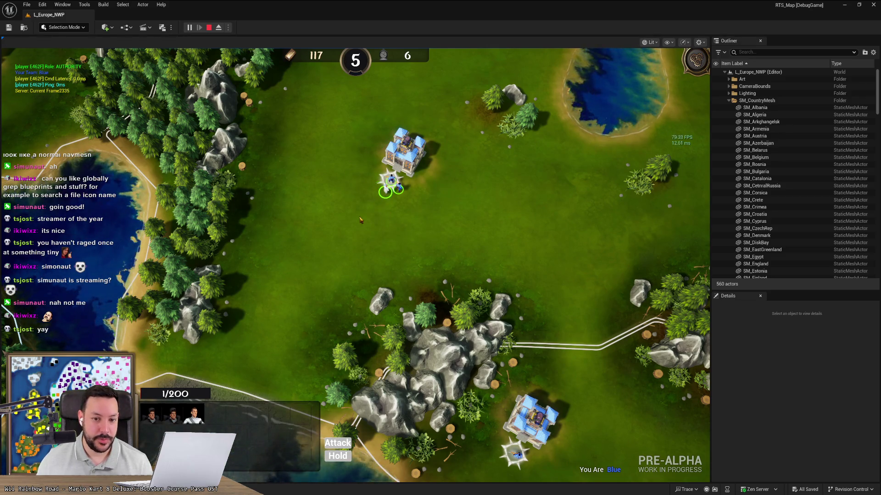
click(406, 152)
key(q)
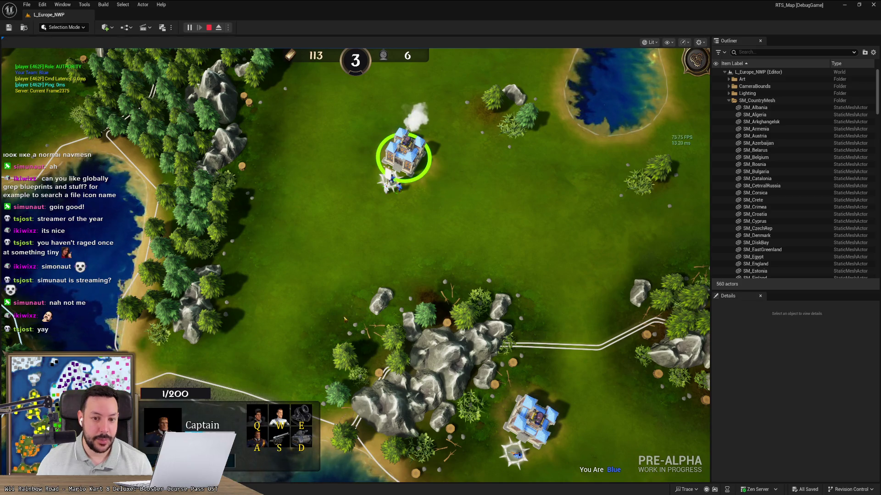
drag(411, 206, 348, 145)
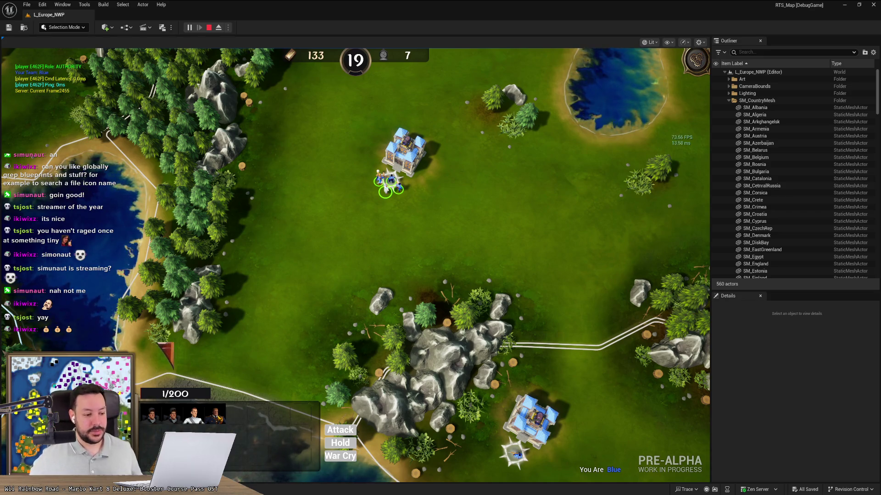
click(208, 29)
Open DA_SelectionIconMapping from the Content Drawer, then reposition and enlarge its editor window
key(ctrl+space)
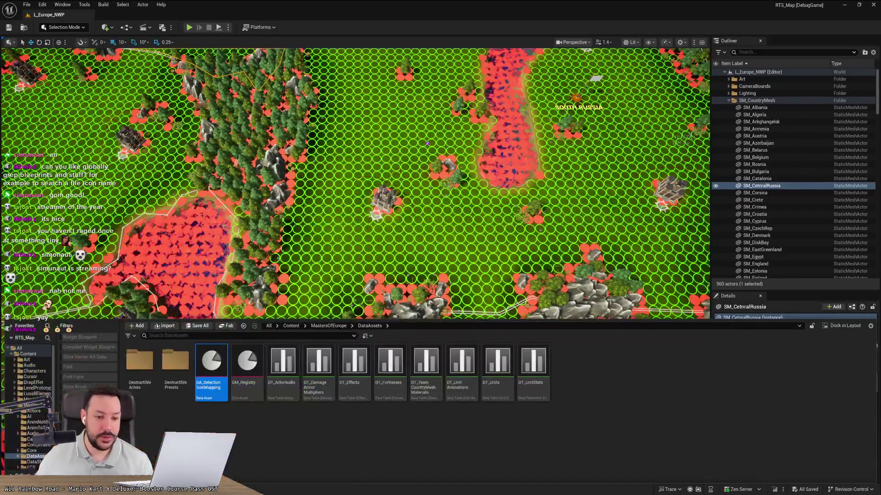
double_click(216, 368)
drag(728, 254, 588, 138)
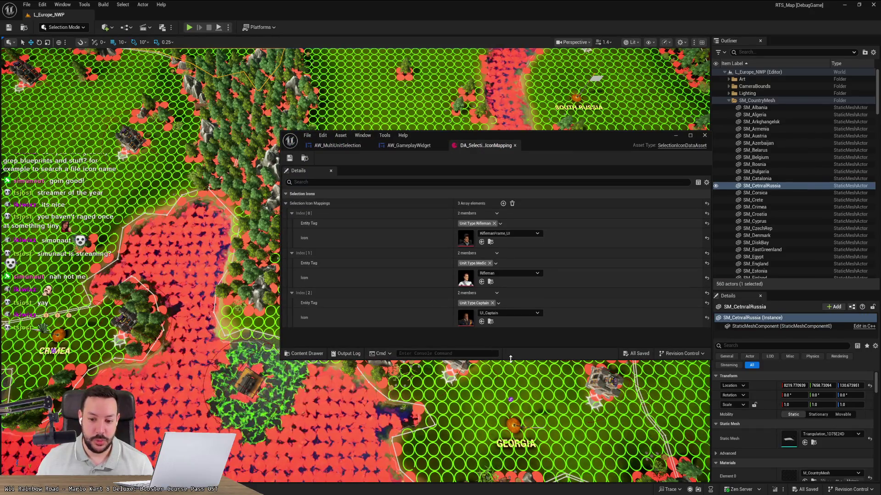
drag(475, 361, 505, 436)
drag(552, 145, 521, 87)
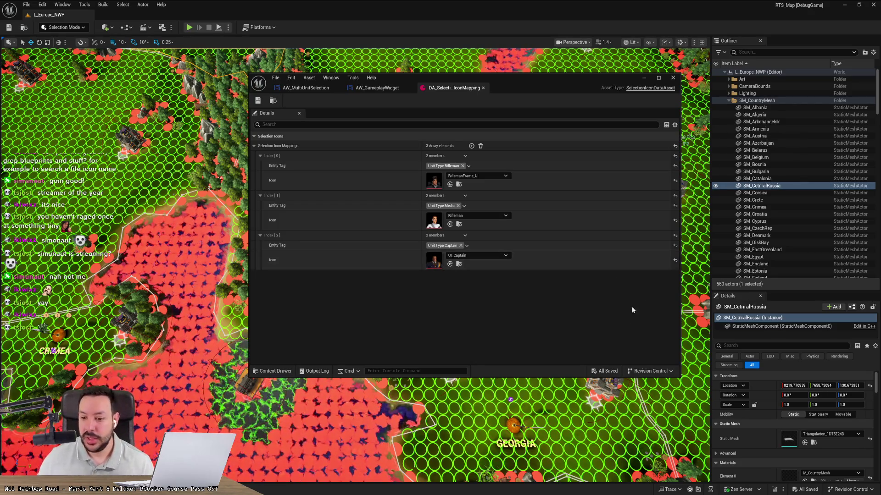
Add a new Index[3] mapping and set its Entity Tag to Unit.Type.Artillery
click(471, 146)
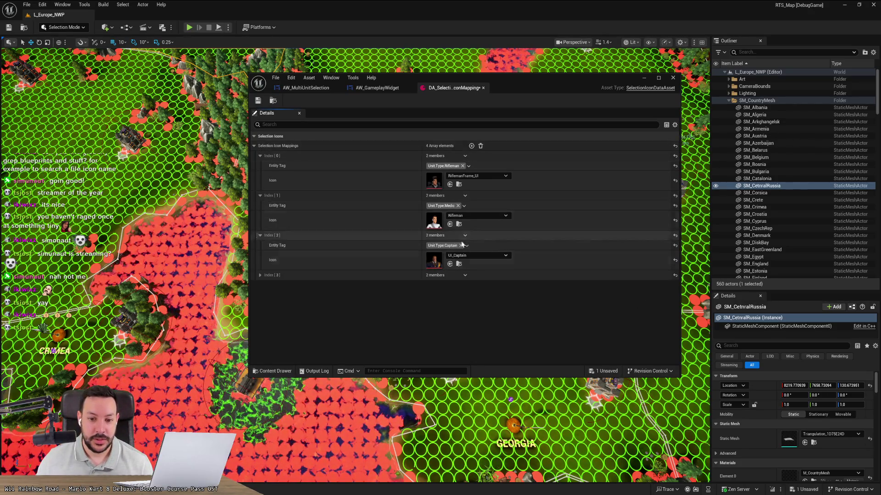
click(260, 275)
click(441, 286)
click(430, 334)
click(448, 364)
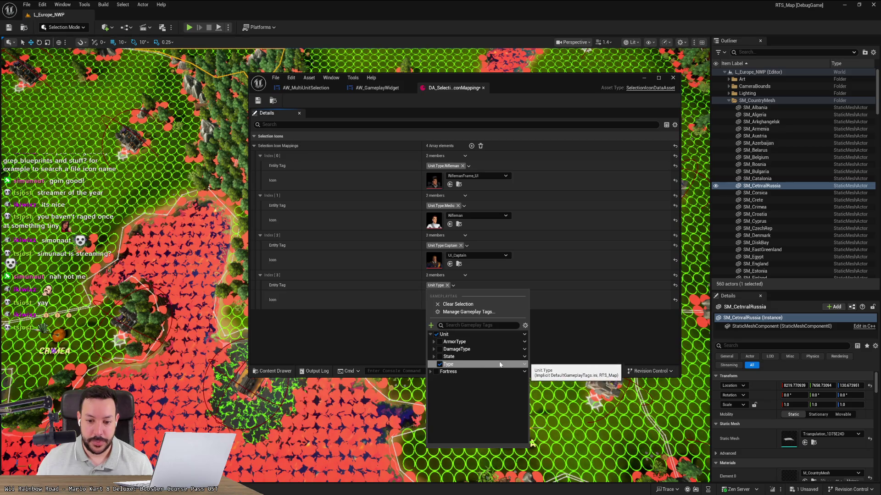
click(447, 366)
right_click(521, 365)
key(Escape)
click(439, 364)
click(434, 364)
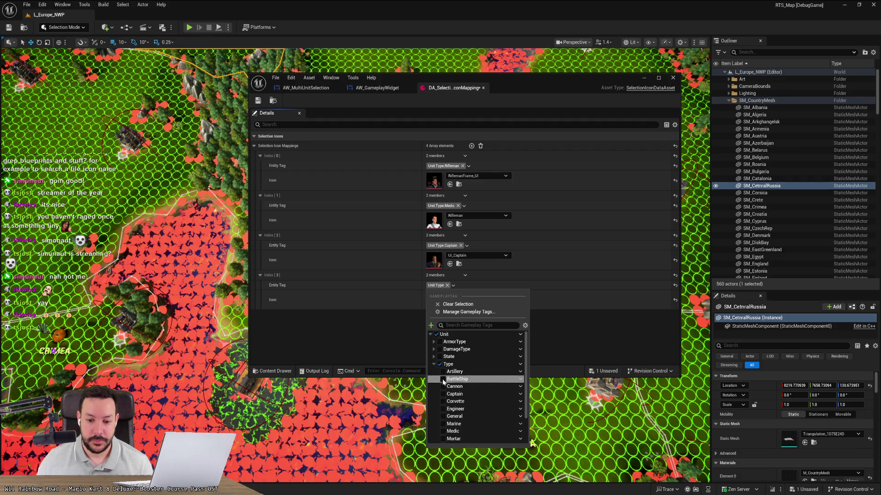
click(367, 351)
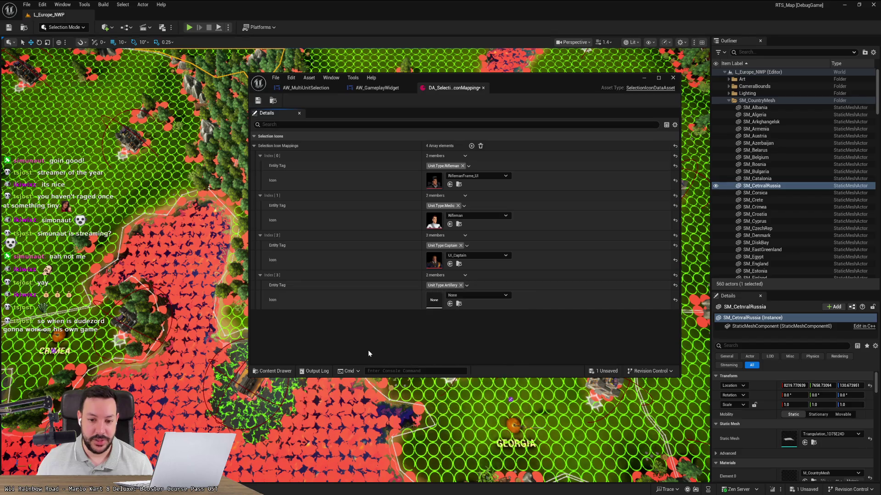
Set the Index[3] icon to UI_Artillery
click(469, 296)
text(artill)
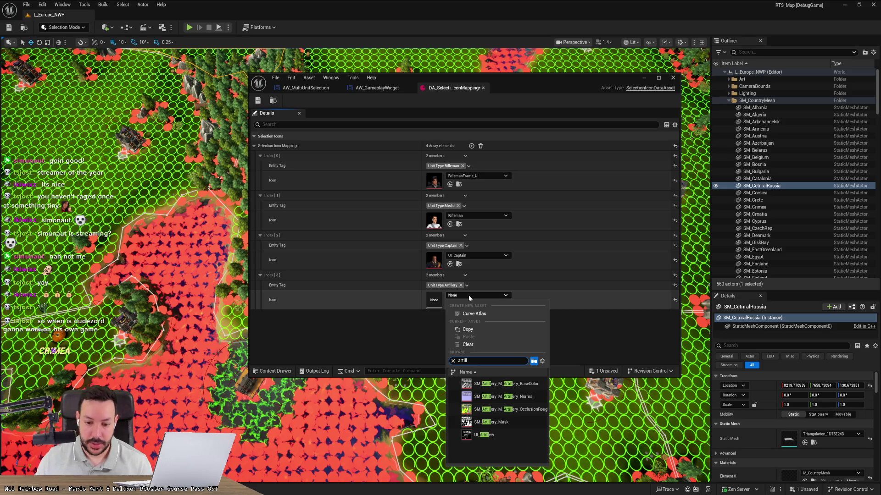
click(484, 435)
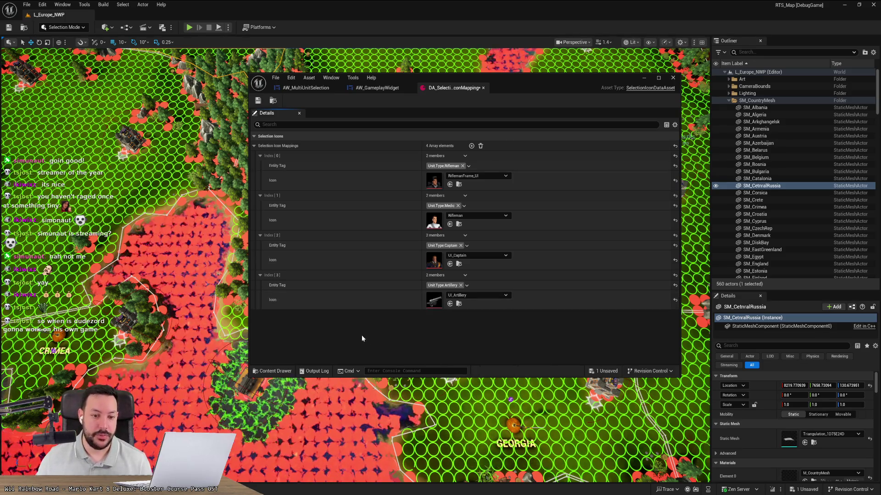
Add a new Index[4] mapping tagged Unit.Type.BattleShip
click(471, 146)
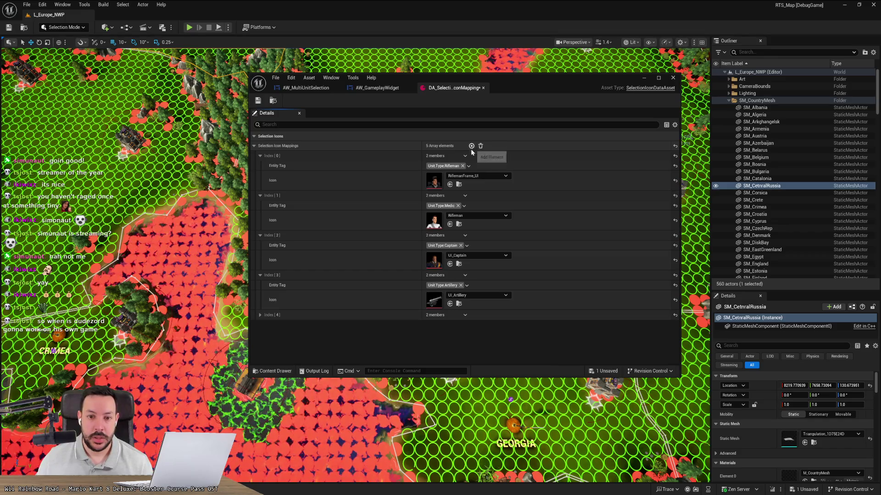
click(259, 315)
click(433, 325)
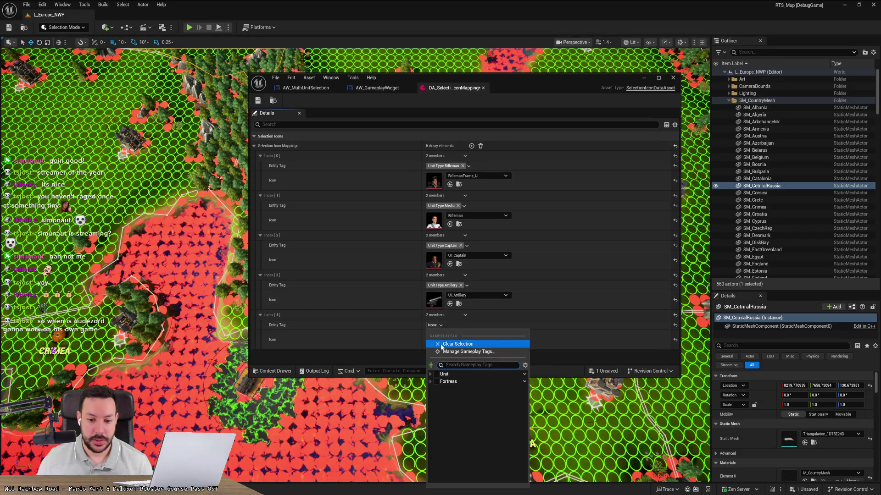
click(432, 374)
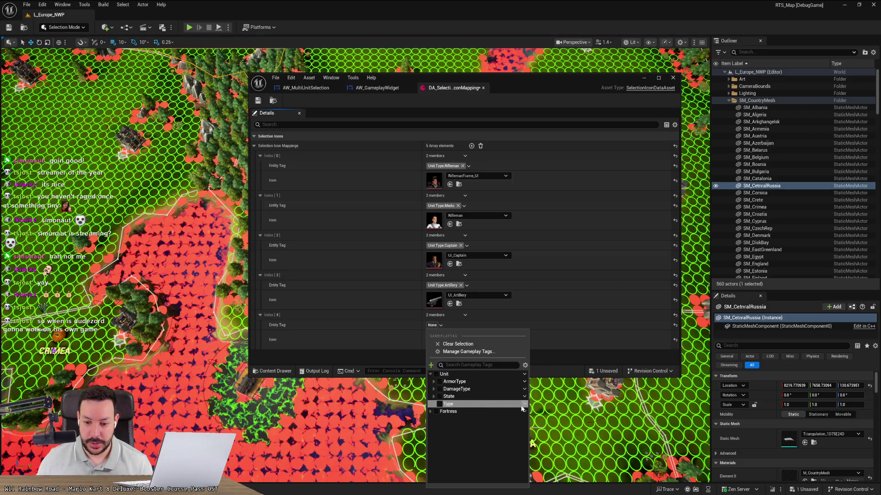
click(523, 405)
click(433, 405)
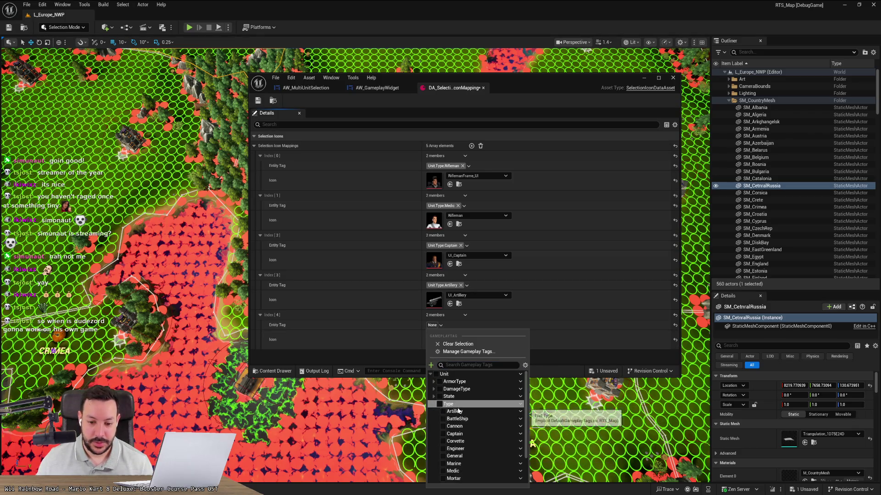
click(443, 419)
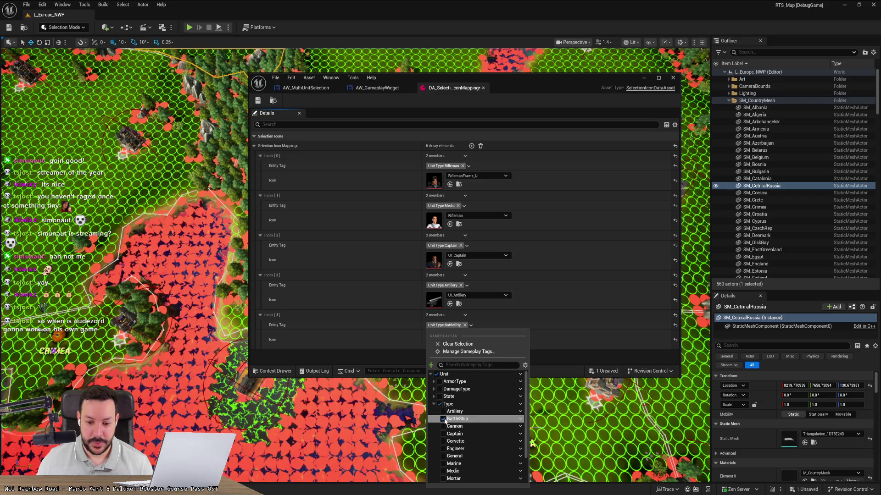
click(389, 350)
Search 'battle' in the Index[4] icon picker and choose UI_Battleship
click(477, 335)
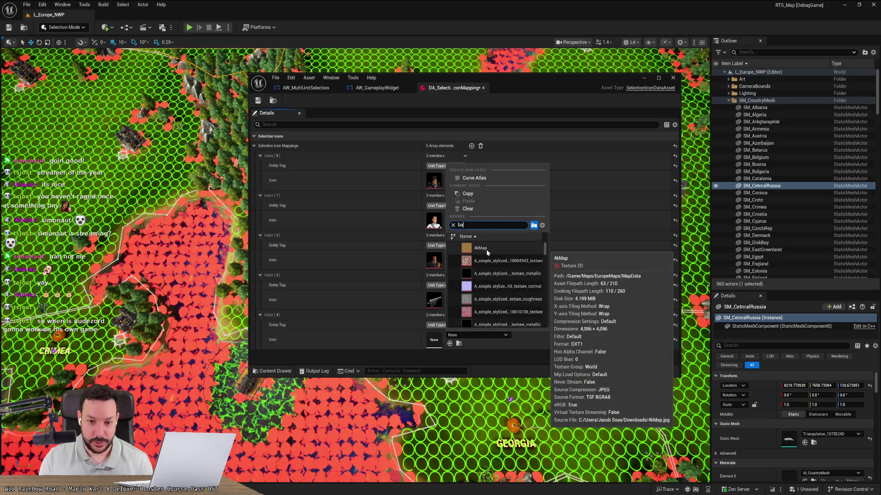
scroll(509, 276, down, 5)
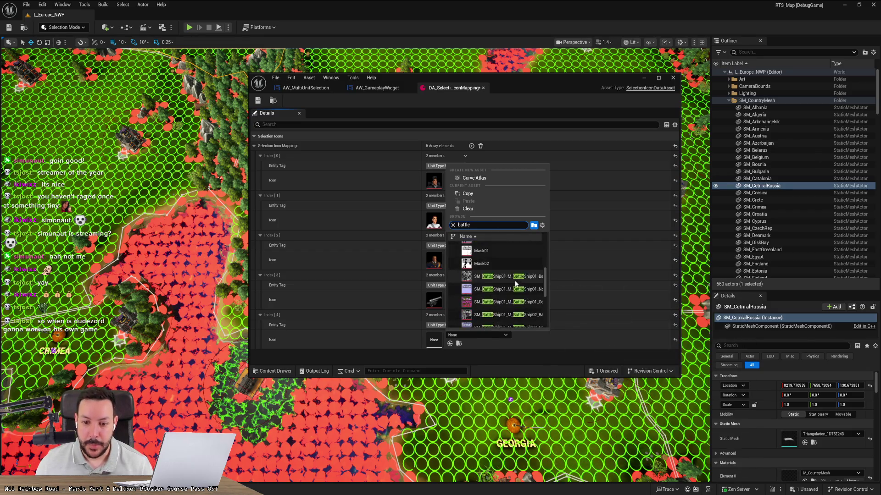
scroll(515, 283, down, 2)
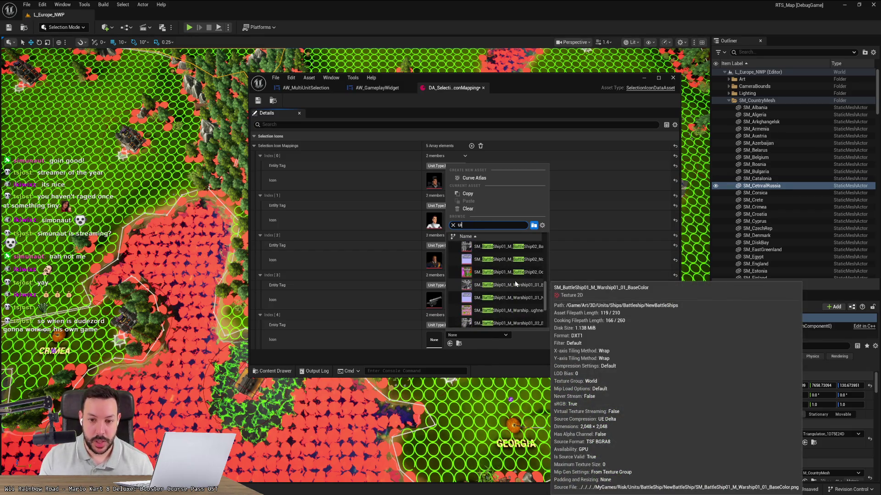
text(_)
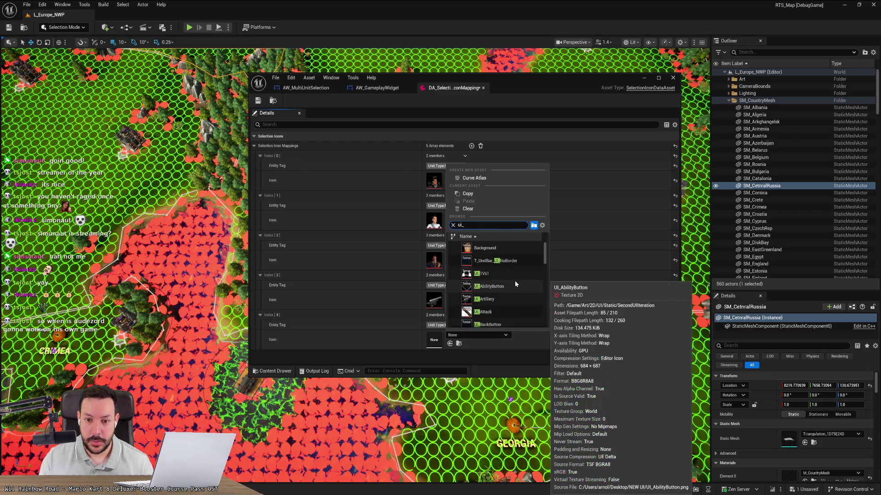
scroll(507, 296, down, 4)
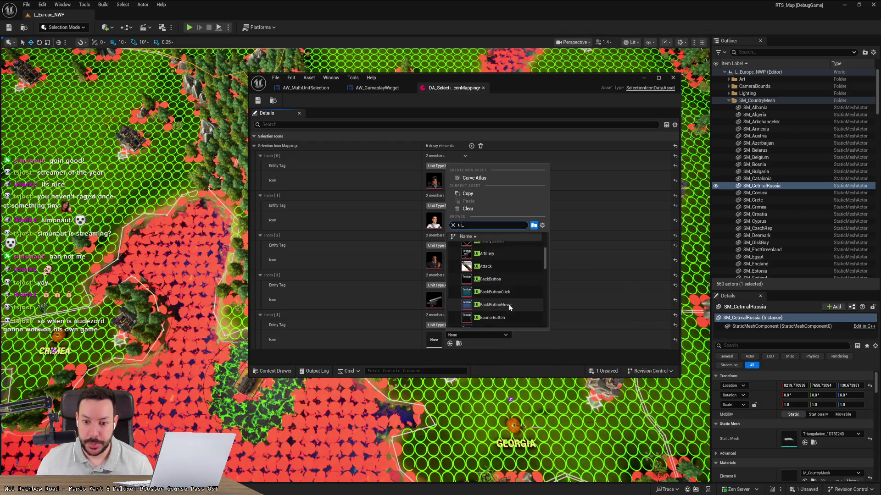
scroll(509, 304, up, 5)
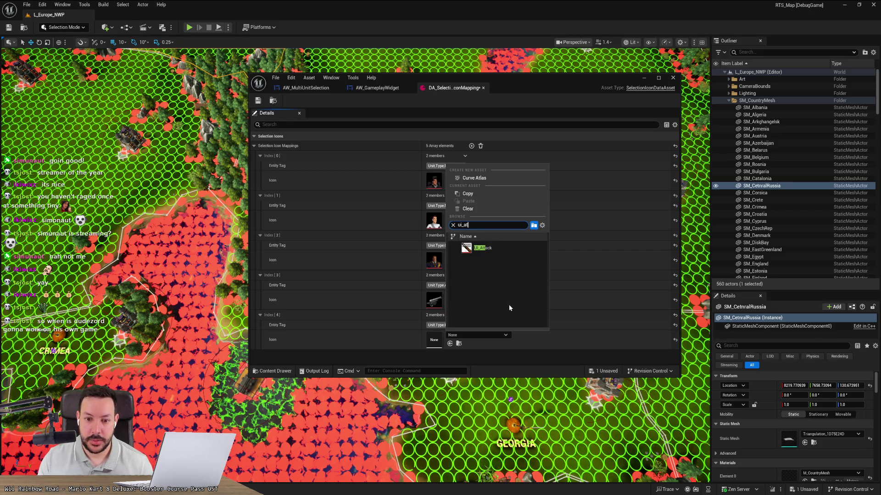
text(battle)
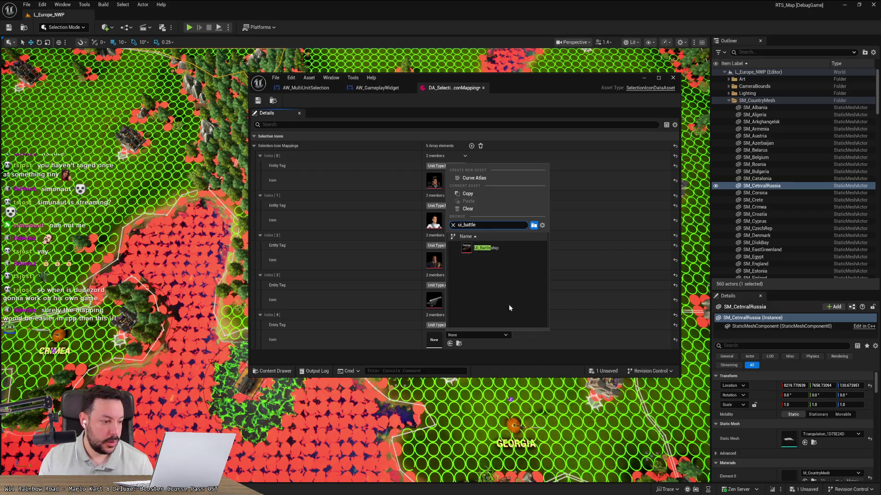
click(515, 253)
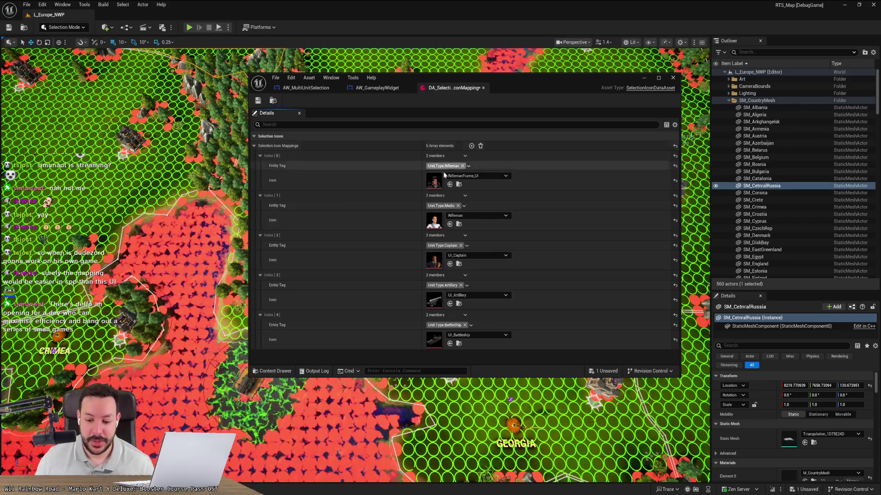
mouse_move(509, 494)
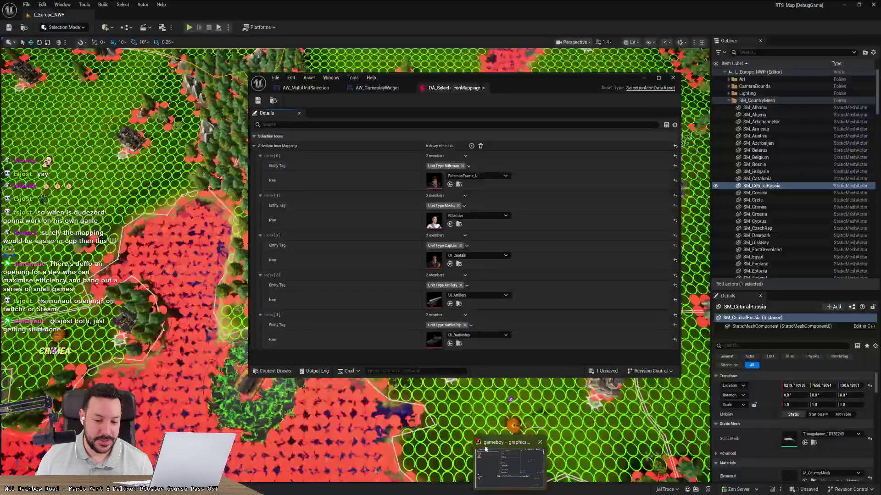
click(500, 452)
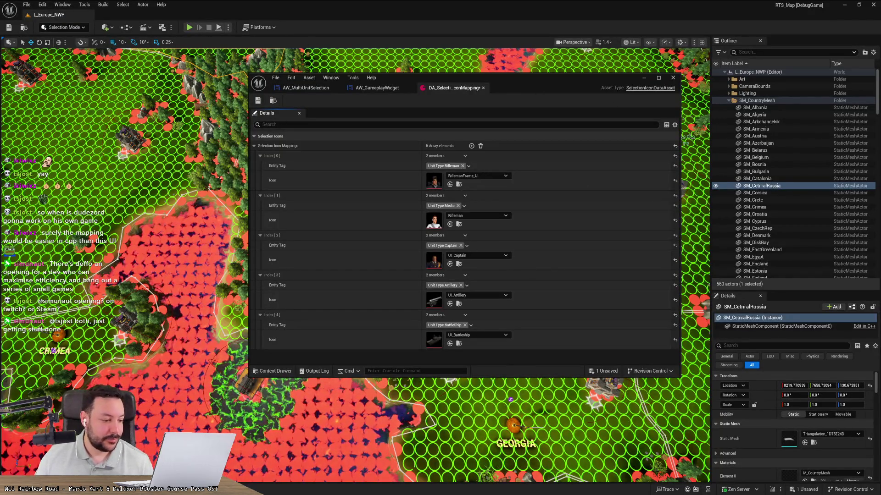
click(183, 352)
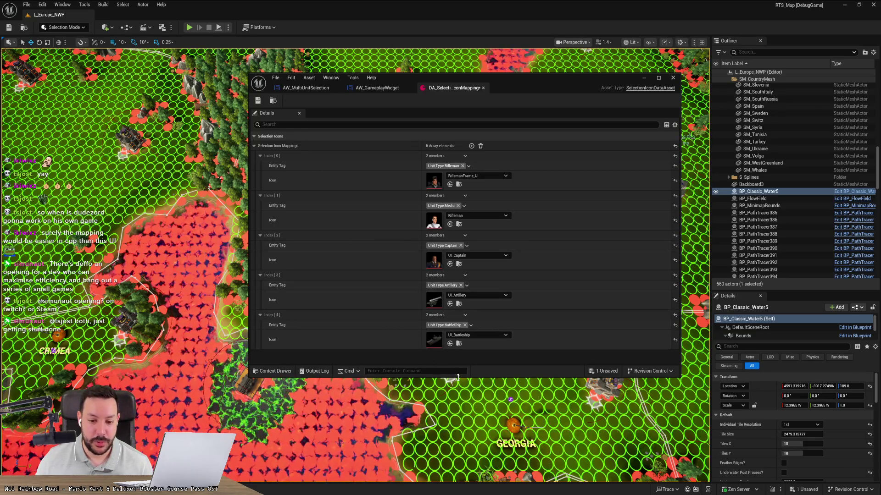
drag(461, 378, 461, 444)
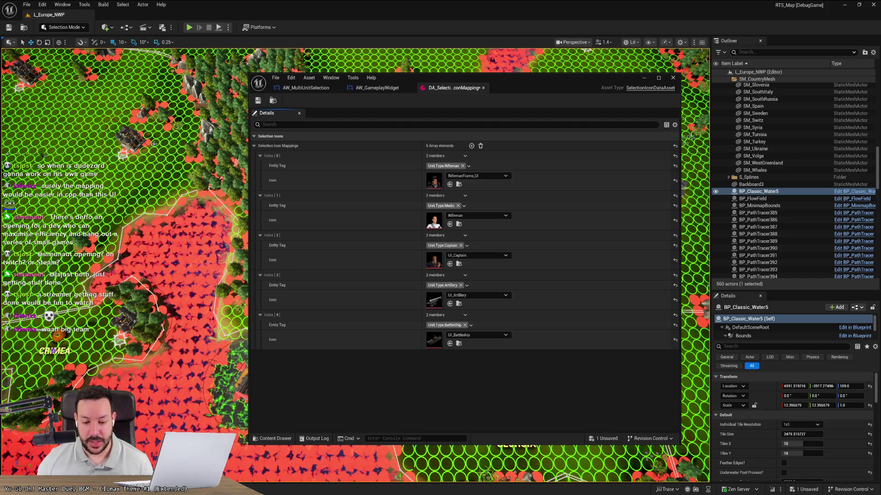
In Firefox, try dudezord.github.io in a new tab, then close the 404 page
key(alt+Tab)
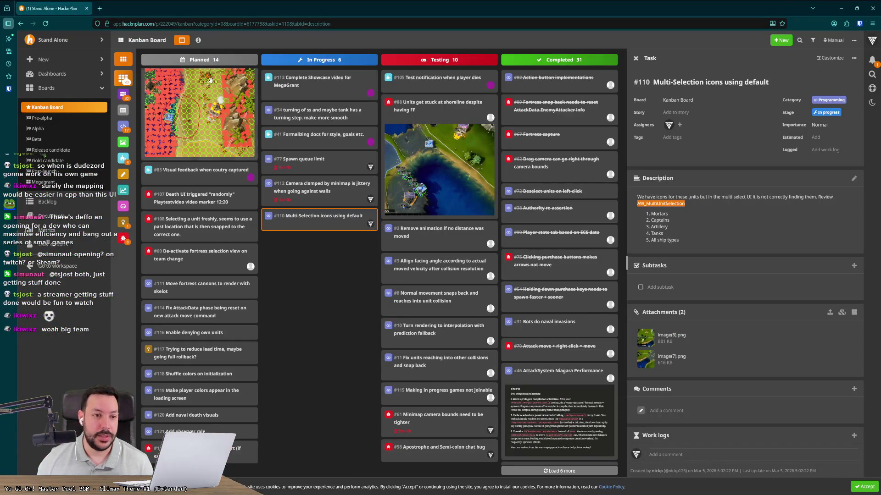
click(100, 8)
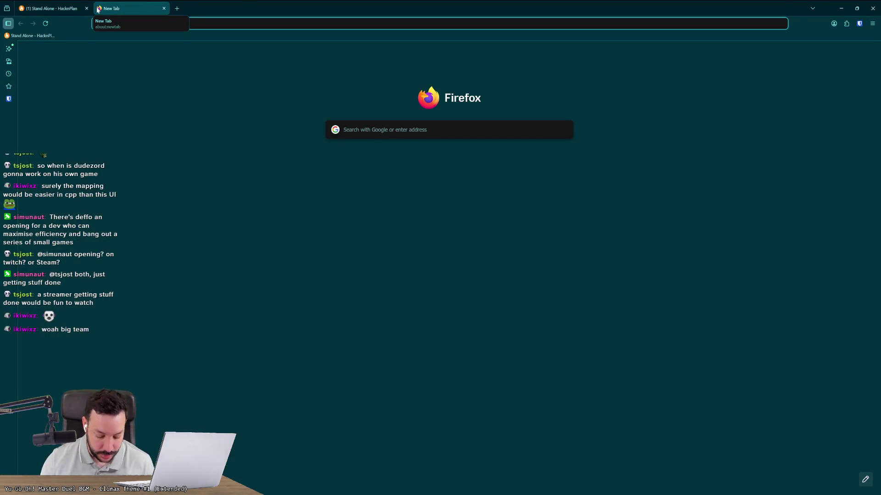
text(dudezord.git)
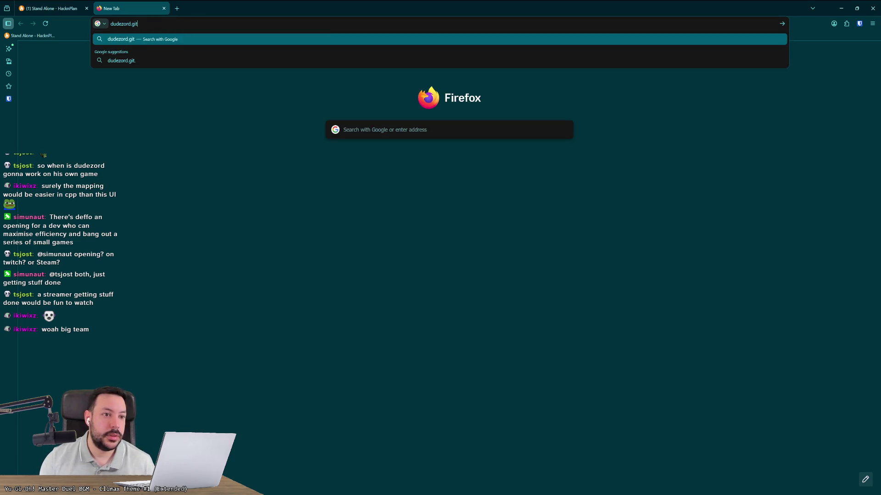
text(hub.io)
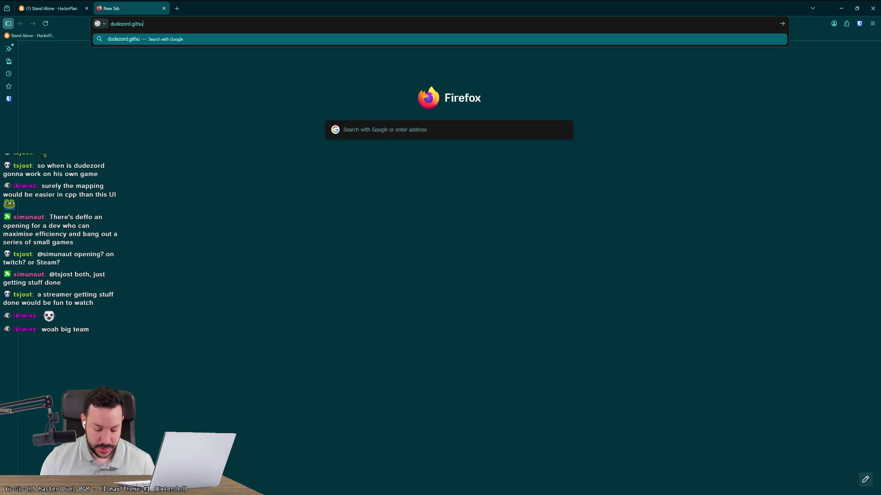
key(Return)
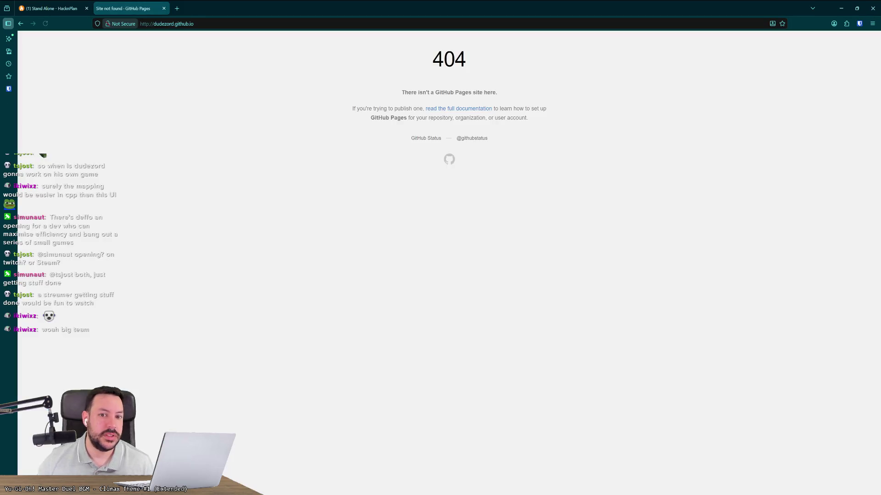
key(ctrl+w)
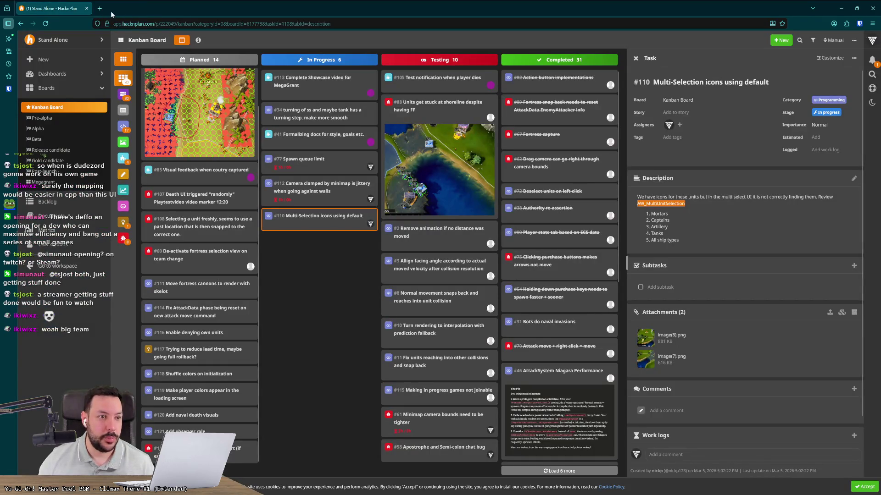
Load the GitHub home dashboard in a new tab
click(101, 10)
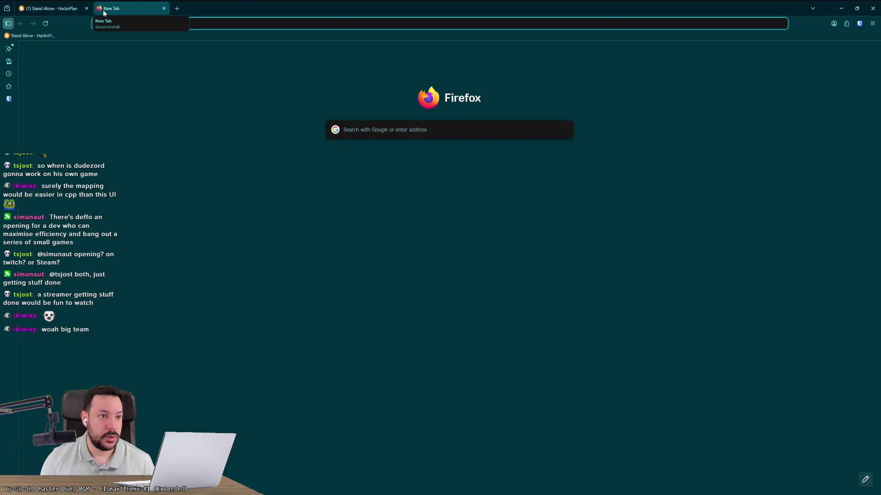
text(github)
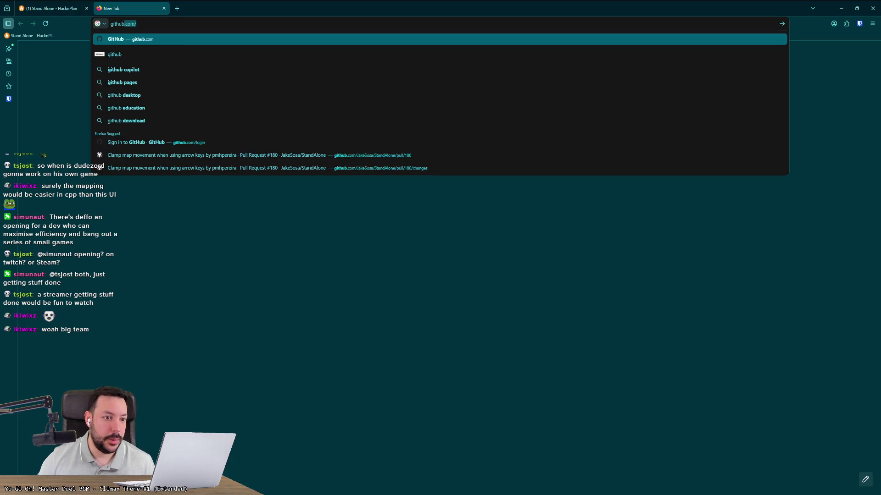
key(Down)
key(Down)
key(Down)
key(Down)
key(Down)
key(Up)
key(Up)
key(Up)
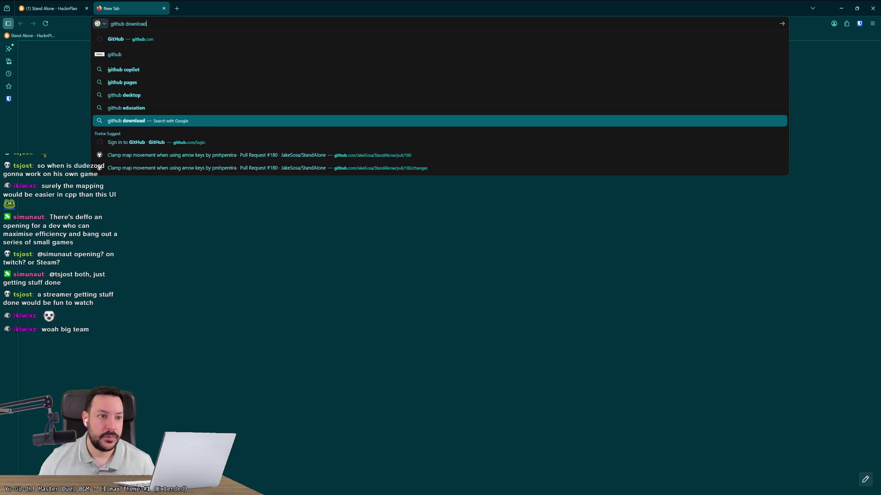
key(Down)
key(Down)
key(Down)
key(Return)
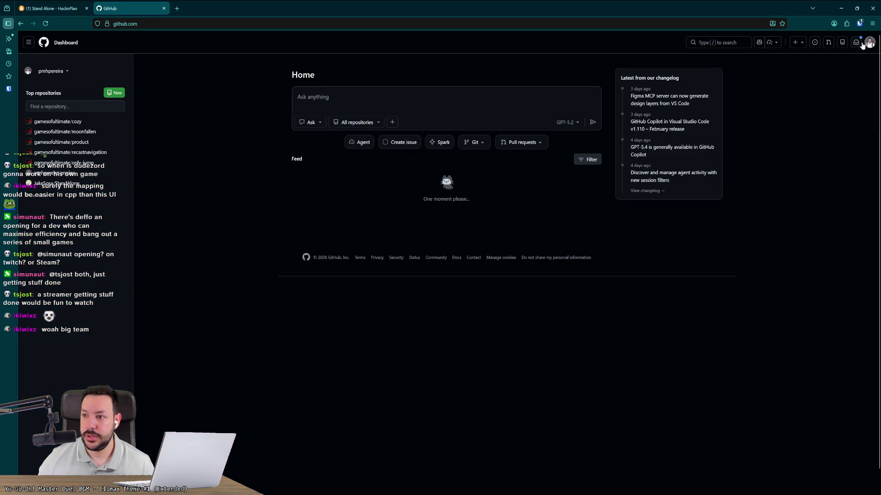
Switch GitHub to the other signed-in account from the avatar menu
click(870, 42)
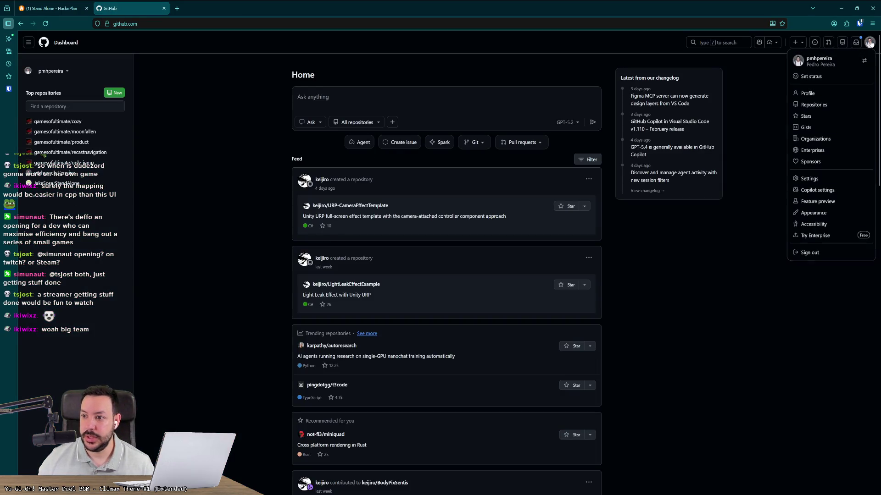
click(864, 61)
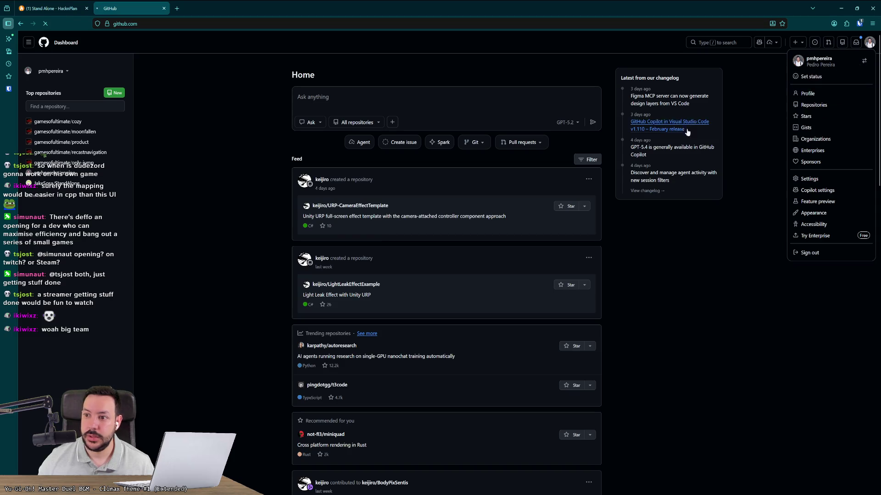
click(829, 92)
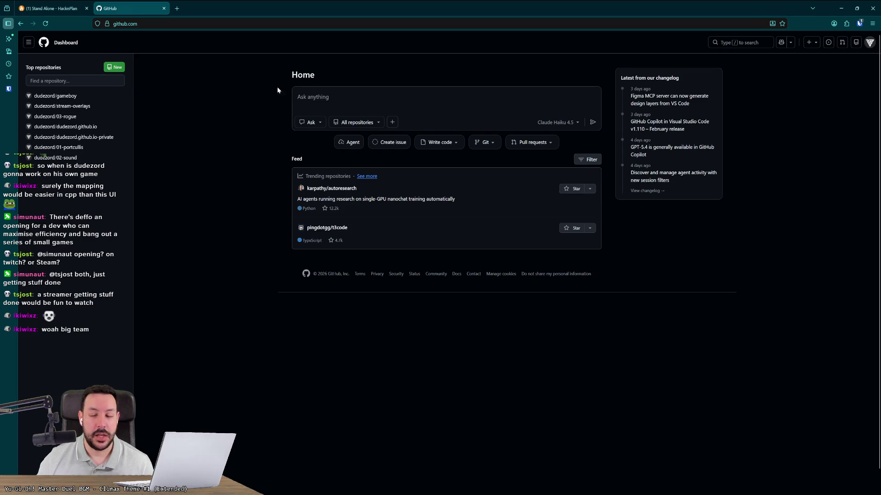
Return to the HacknPlan task board tab
click(51, 8)
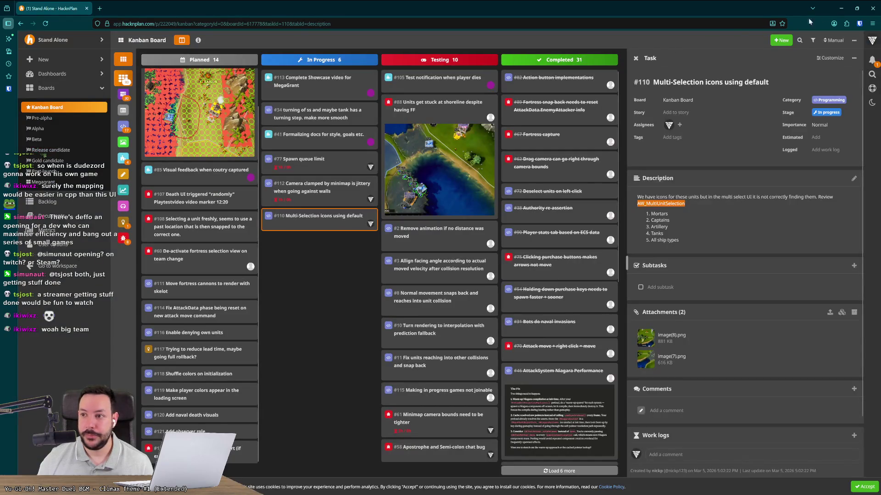
Back in Unreal, move the DA_SelectionIconMapping window to the top and stretch it taller
click(841, 8)
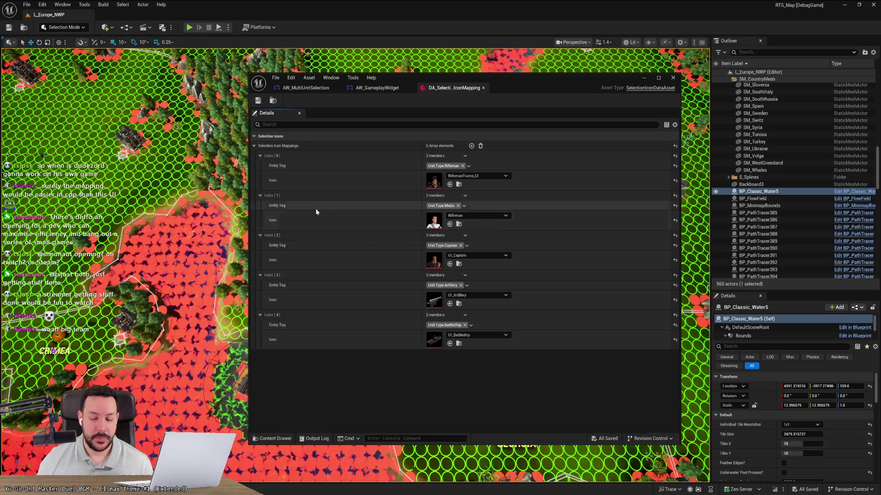
drag(420, 76, 416, 16)
drag(404, 385, 397, 477)
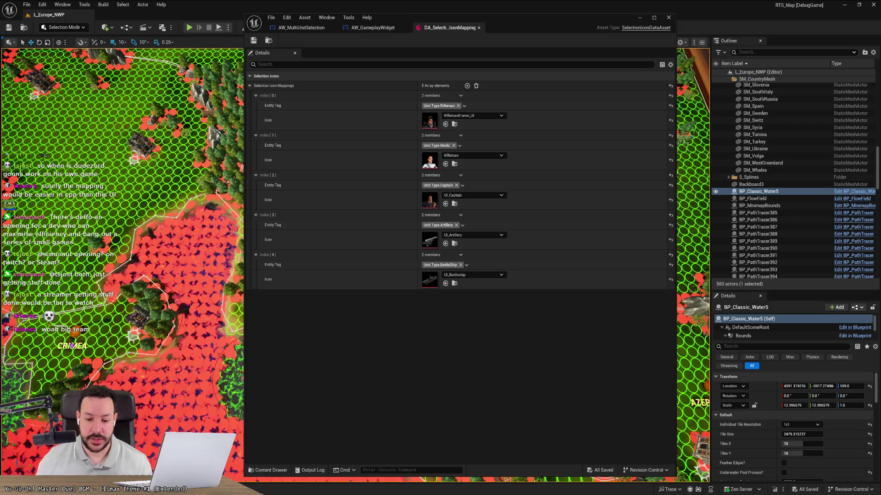
key(alt+Tab)
Search 'risk reforged' in a new tab and open the Risk Reforged YouTube channel
click(105, 10)
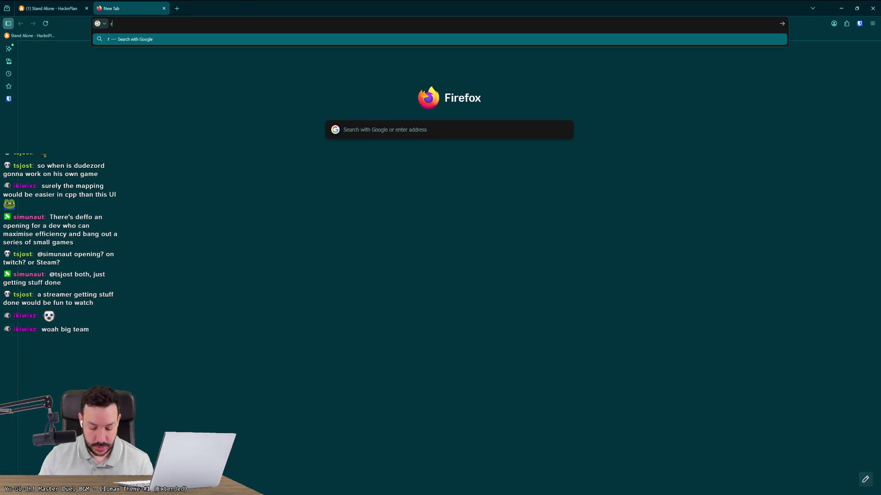
text(risk reforge)
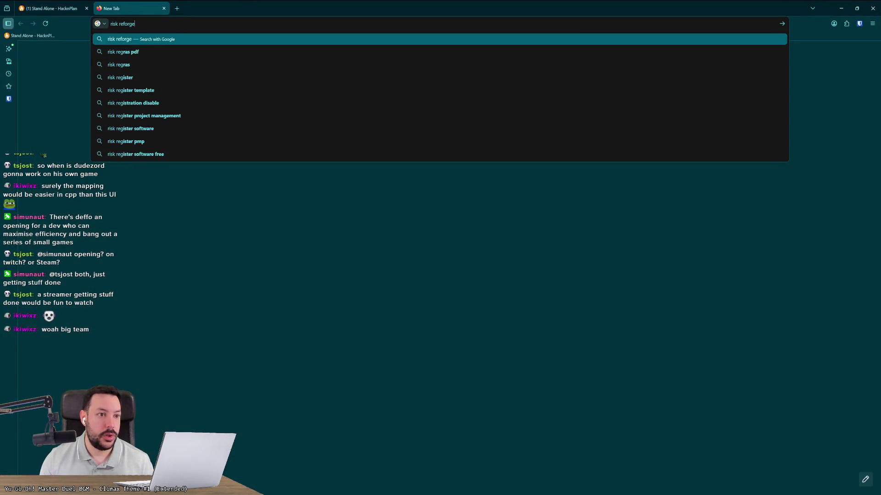
text(d)
key(Return)
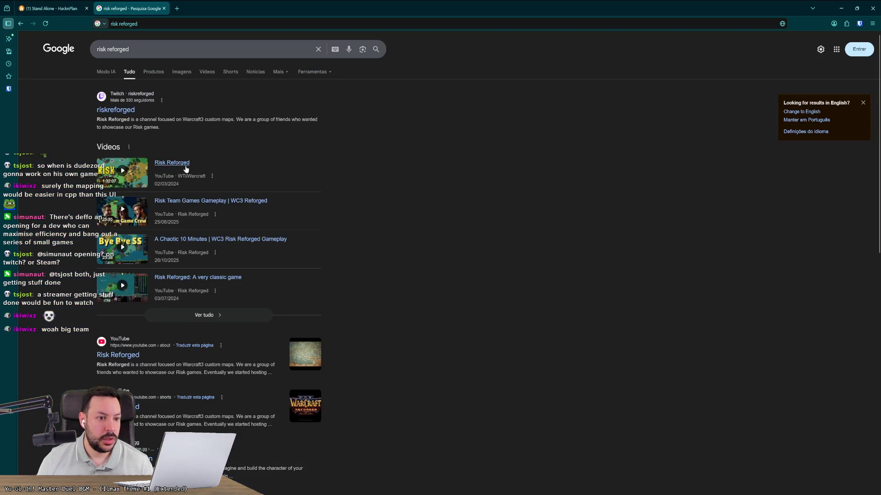
click(201, 215)
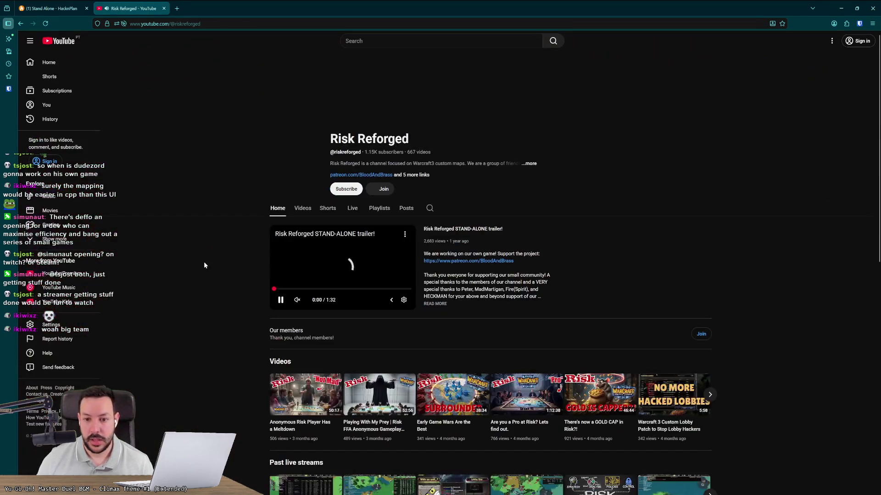
Show the channel's videos and full description, close the details panel, then open Windows search
click(307, 208)
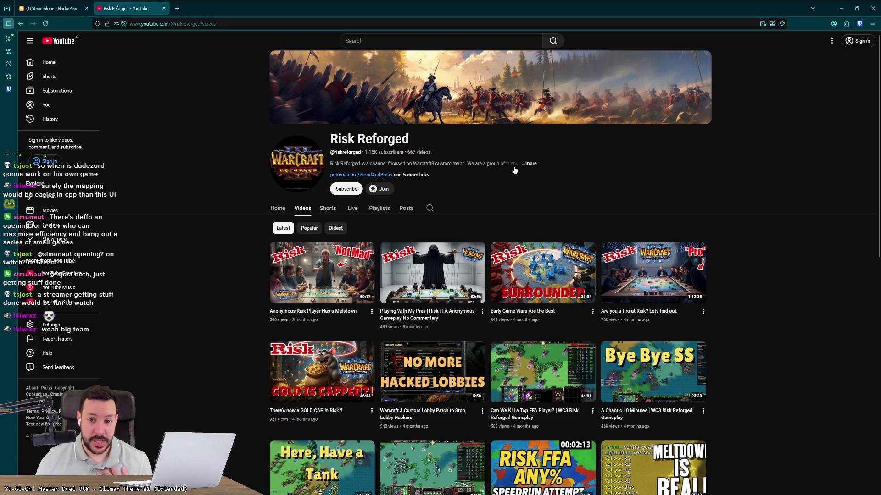
click(530, 164)
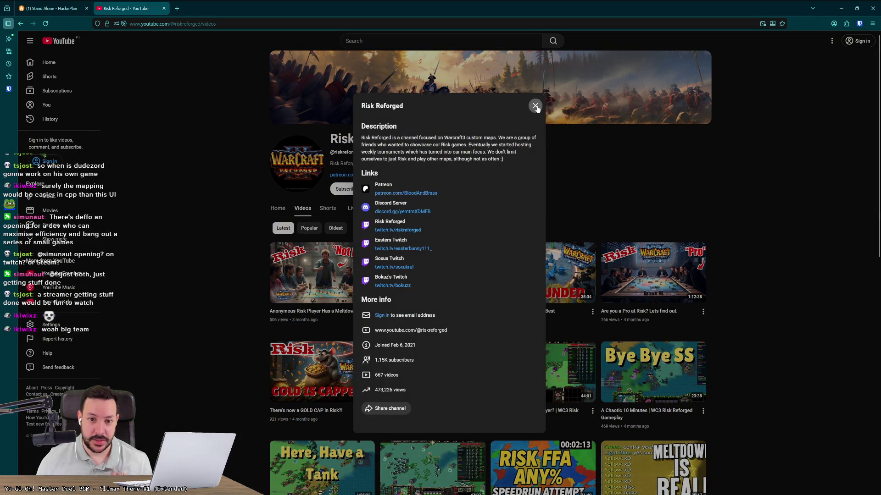
click(535, 106)
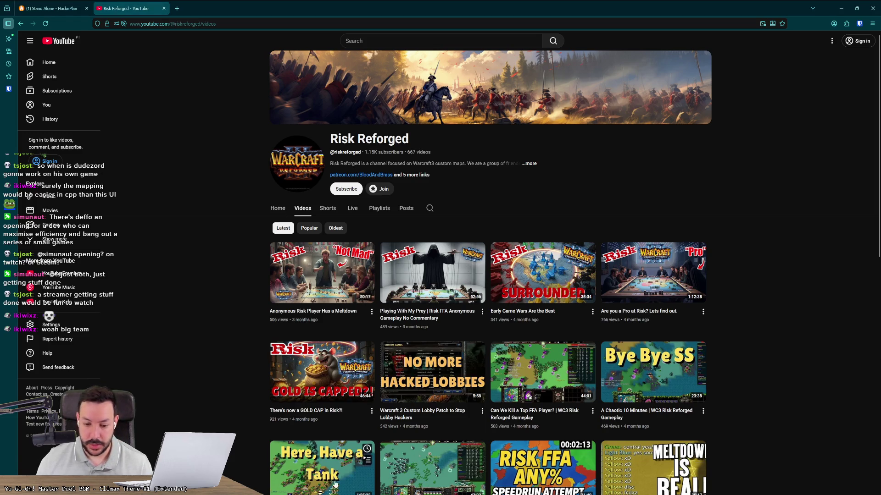
key(super)
Launch Discord, look through the Stand Alone and Official Risk Discord channels, then close it
text(d)
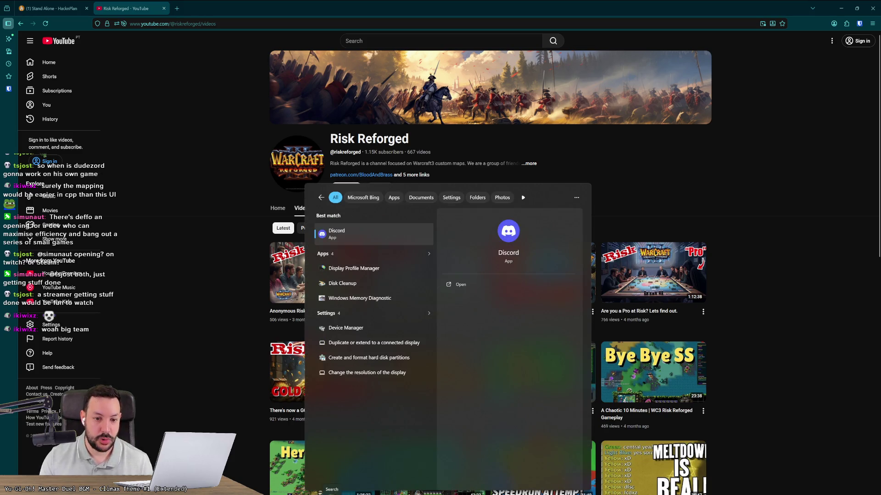
click(459, 176)
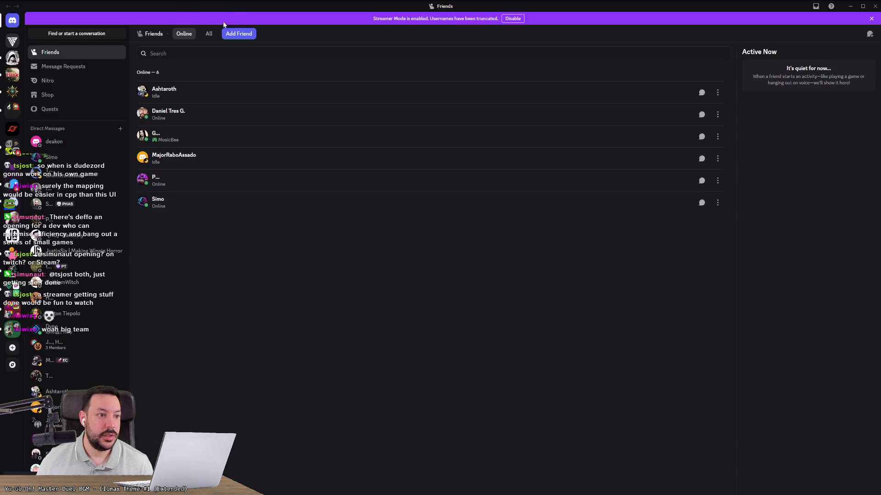
drag(221, 6, 344, 30)
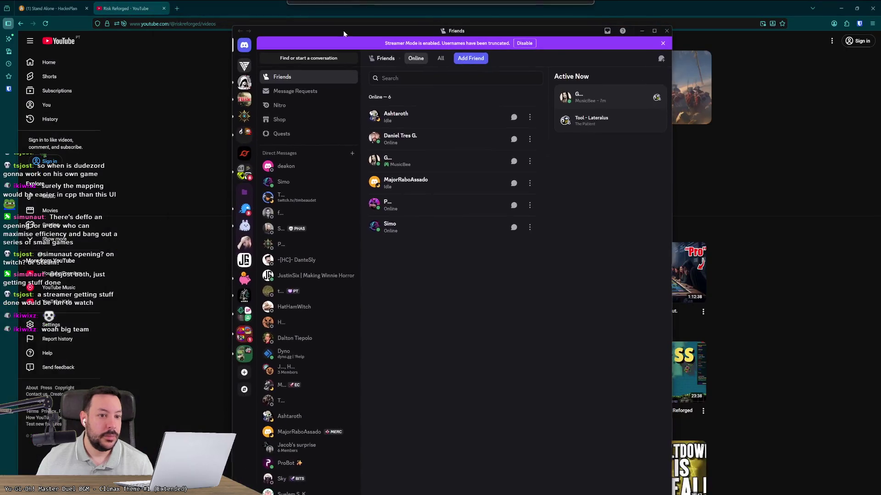
click(243, 117)
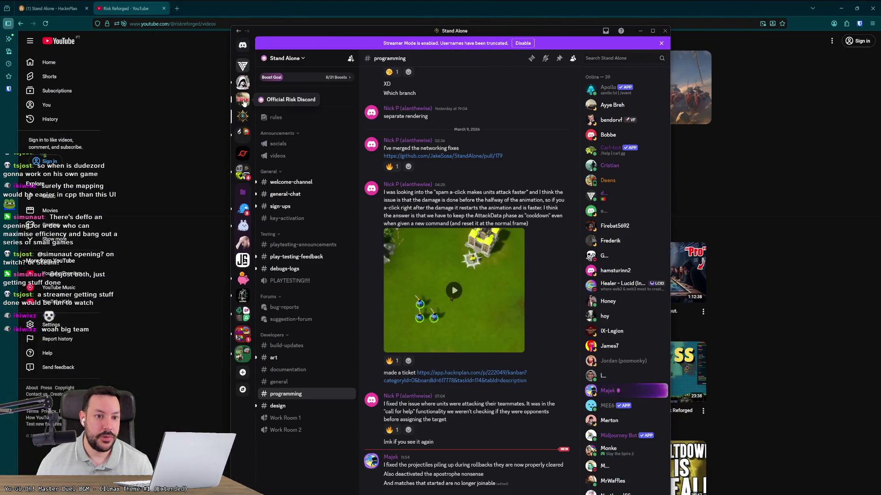
click(243, 98)
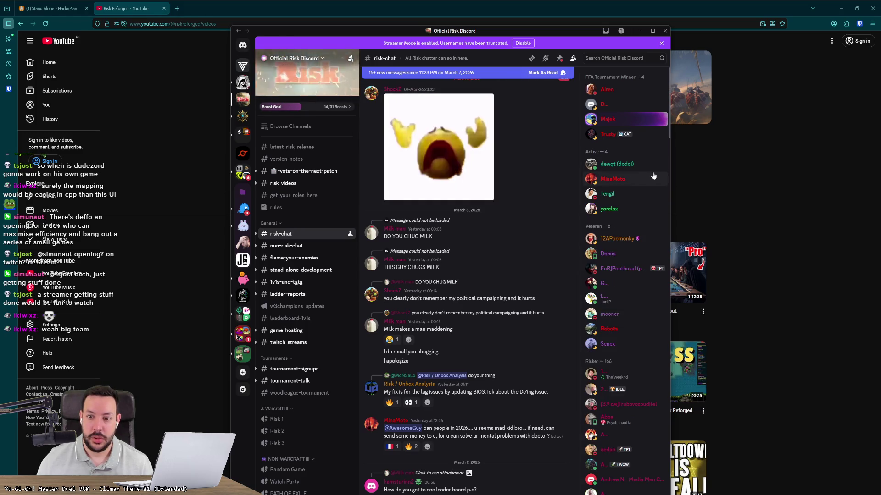
scroll(644, 227, down, 7)
scroll(649, 241, down, 5)
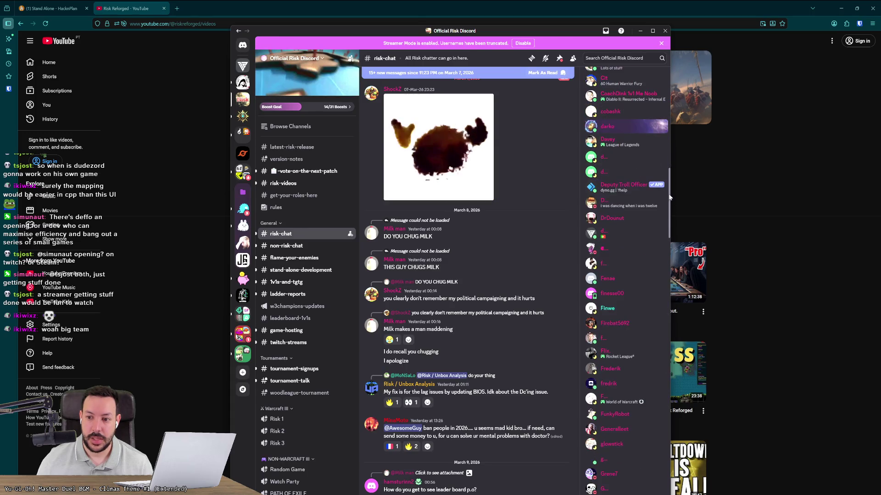
mouse_move(669, 197)
mouse_down()
mouse_move(668, 464)
mouse_move(660, 60)
mouse_up()
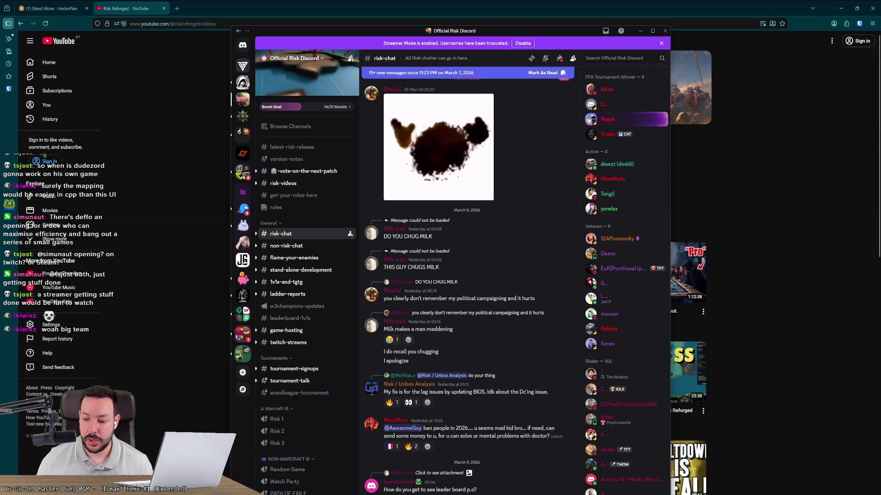
key(alt+F4)
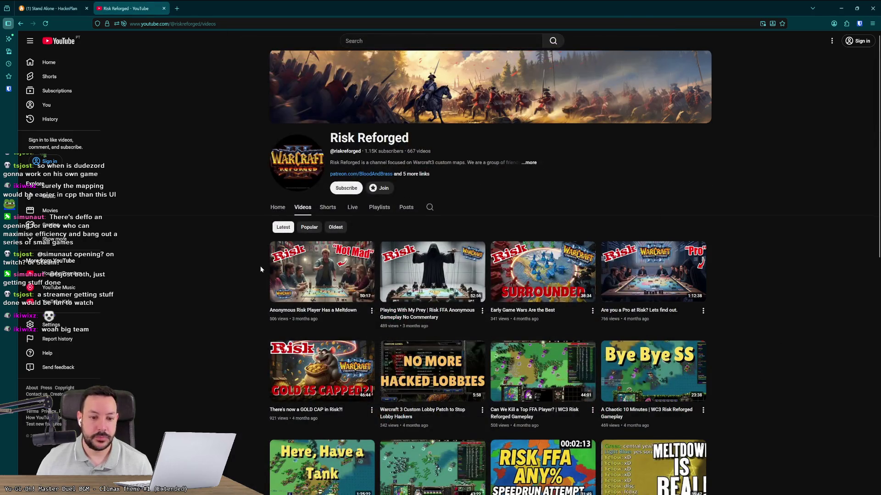
Play the Risk Reforged video 'Anonymous Risk Player Has a Meltdown'
scroll(252, 257, down, 3)
scroll(247, 252, up, 1)
scroll(249, 253, down, 1)
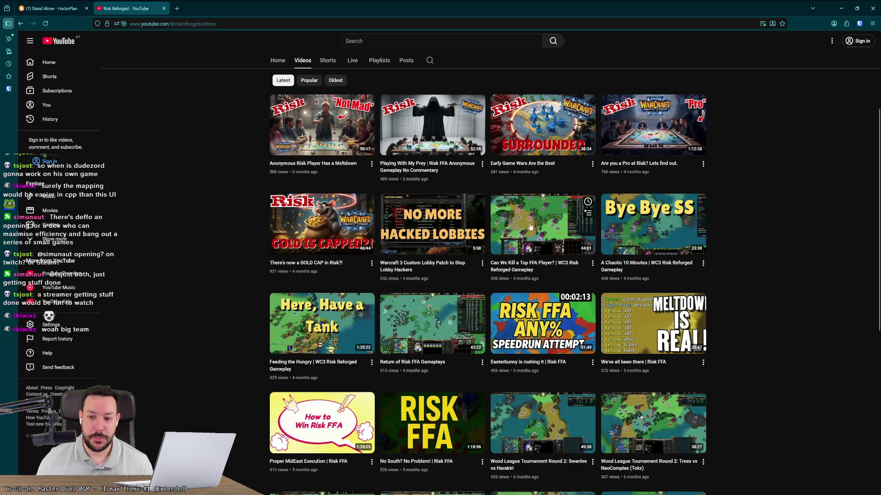
click(337, 123)
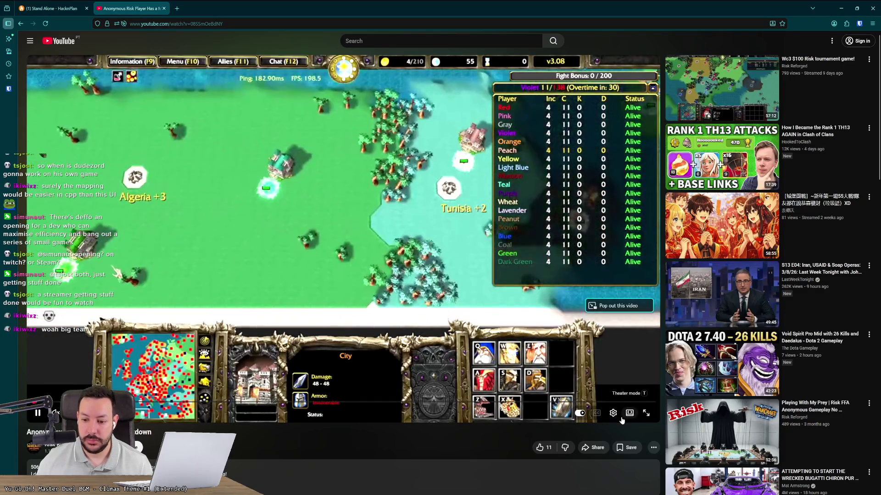
Watch the meltdown video in theater mode, skipping ahead to a later point
click(625, 415)
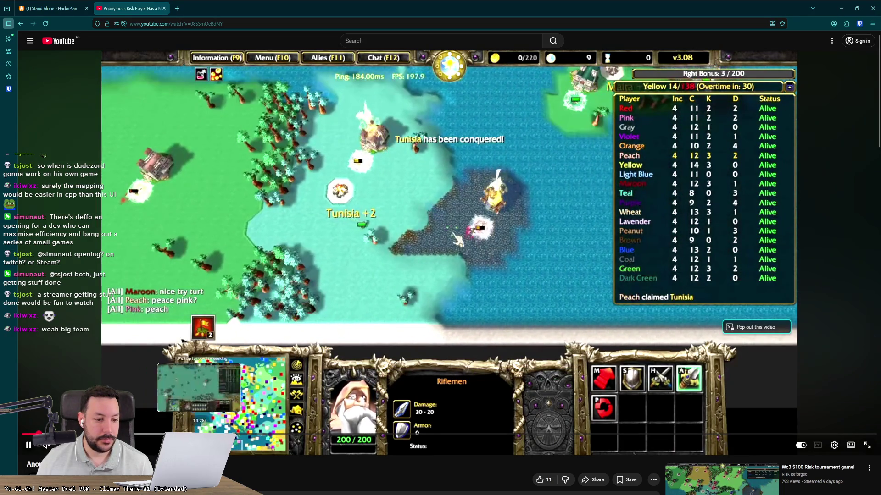
drag(198, 433, 203, 434)
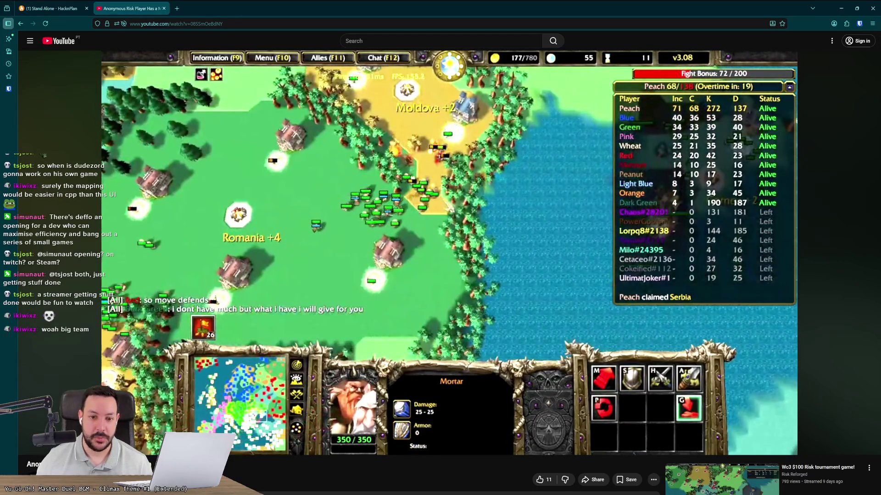
mouse_move(414, 222)
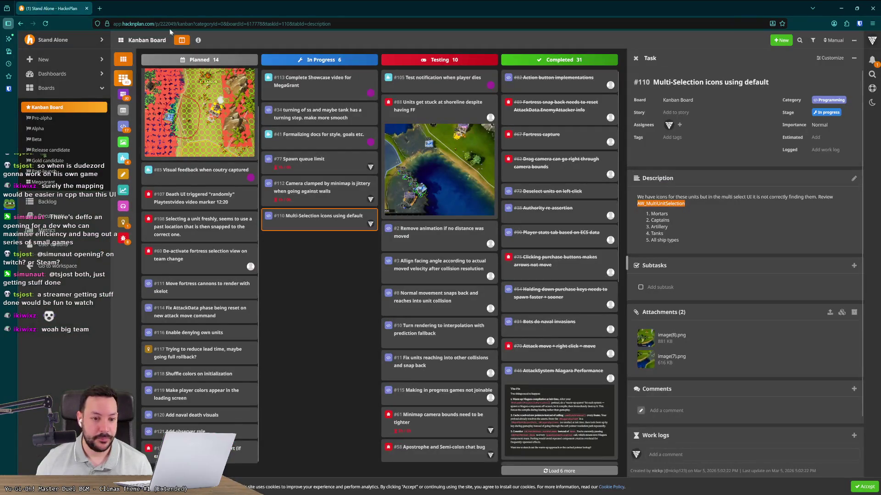
Minimize the browser to bring the DA_SelectionIconMapping asset back into view
click(842, 15)
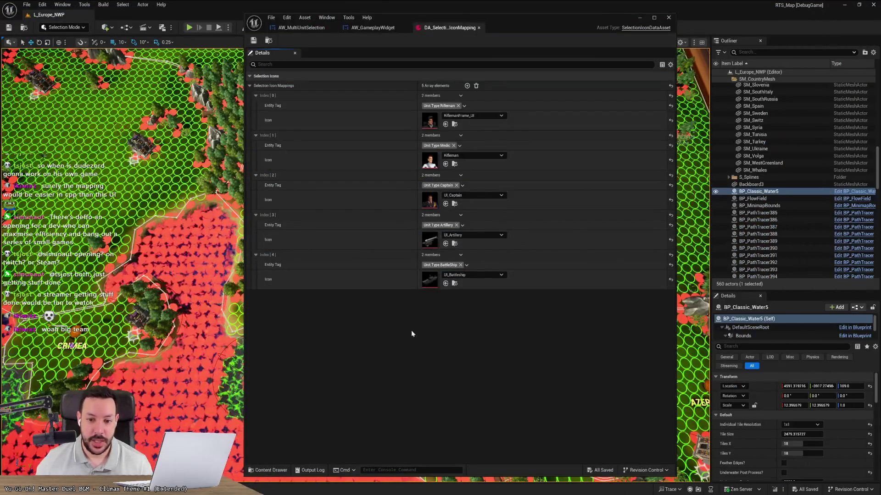
Add a sixth icon mapping and tag Index [5] as Unit.Type.Cannon
click(467, 85)
click(256, 294)
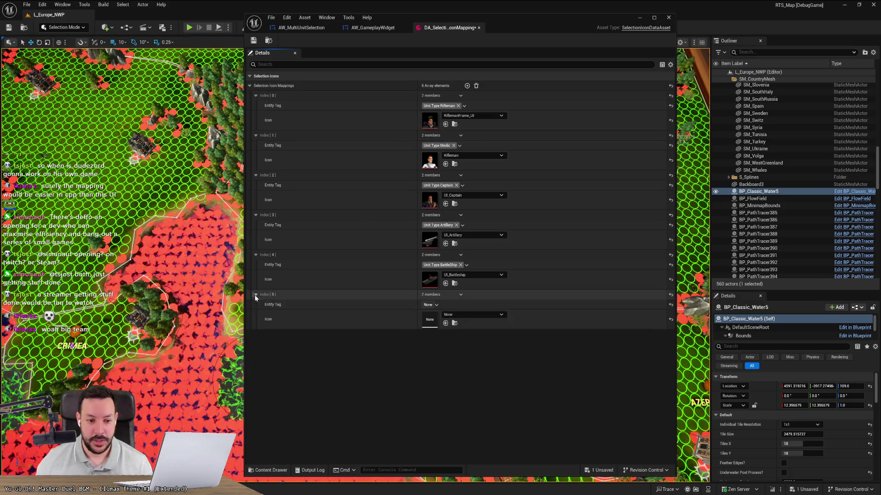
click(428, 305)
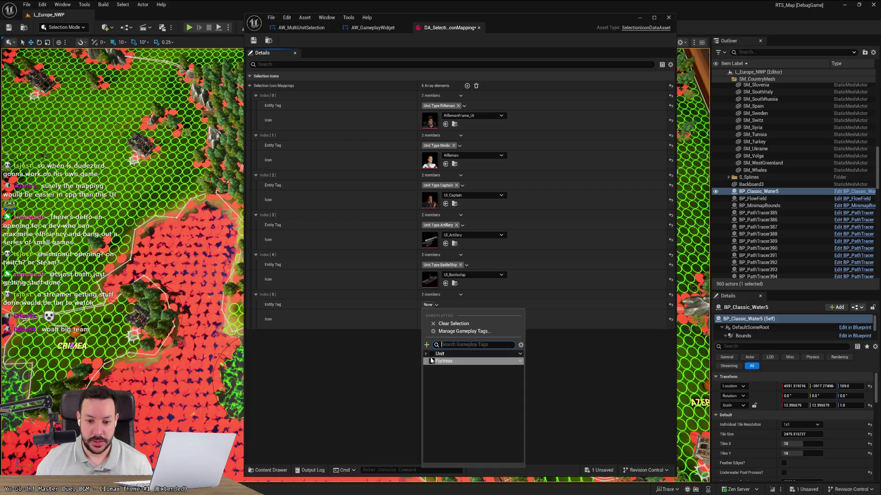
click(429, 384)
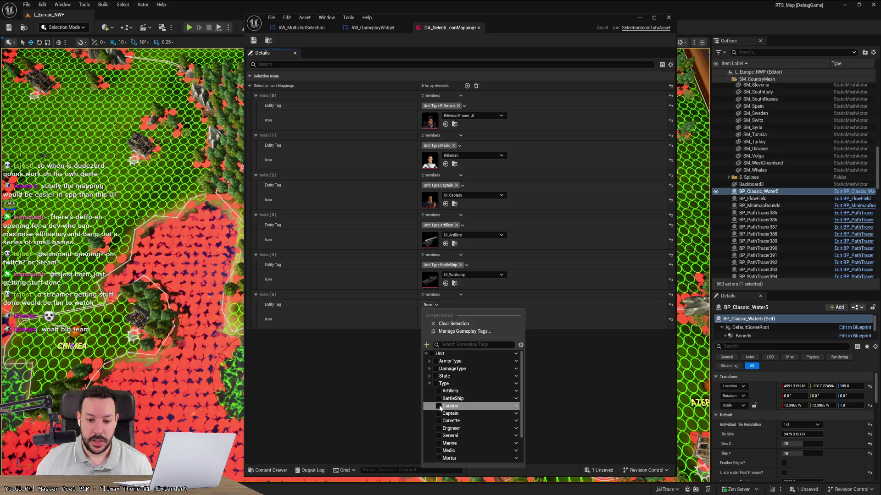
click(450, 406)
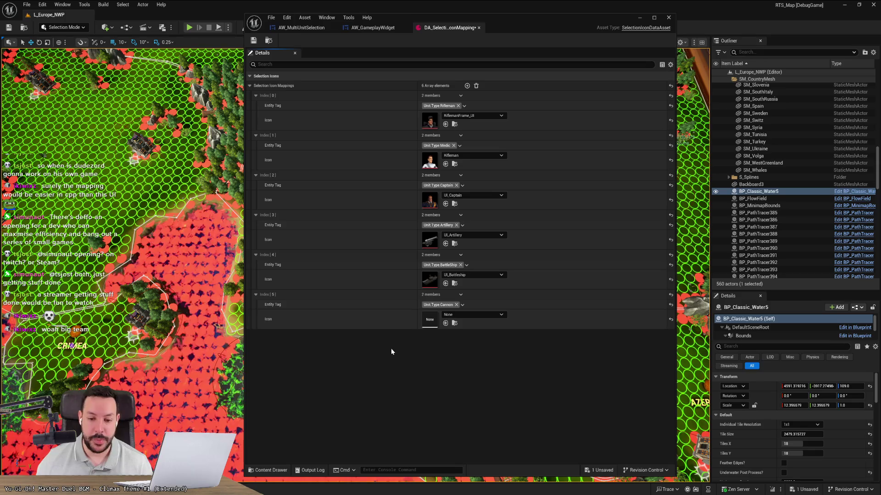
Set Index [5]'s icon to the Cannon texture, then switch back to the browser
click(459, 316)
click(402, 365)
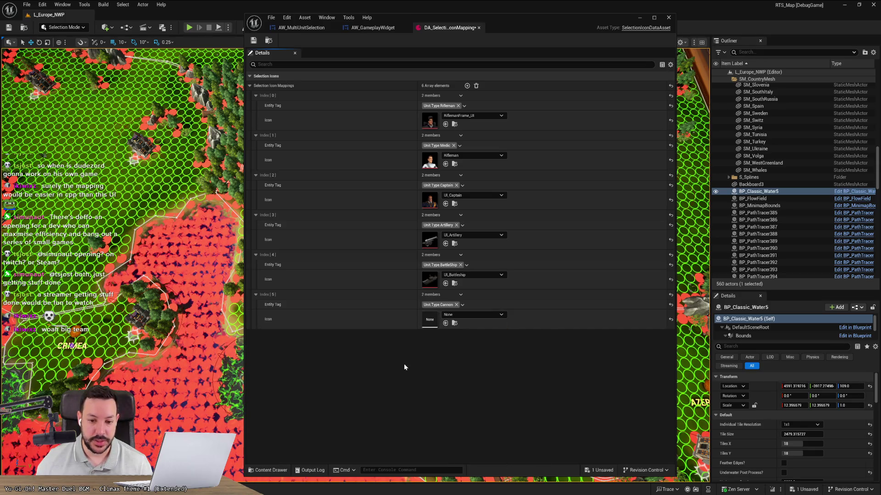
click(467, 315)
text(ui_cannon)
key(BackSpace)
key(BackSpace)
key(BackSpace)
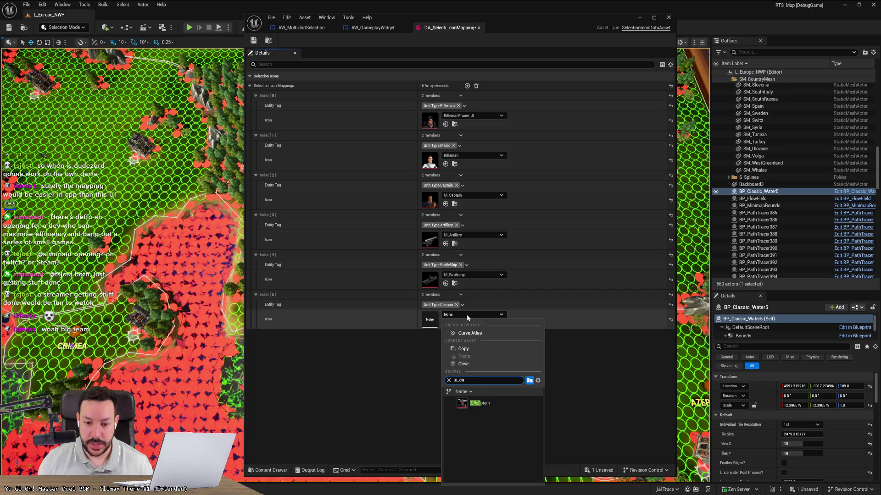
key(BackSpace)
key(BackSpace)
key(BackSpace)
text(can)
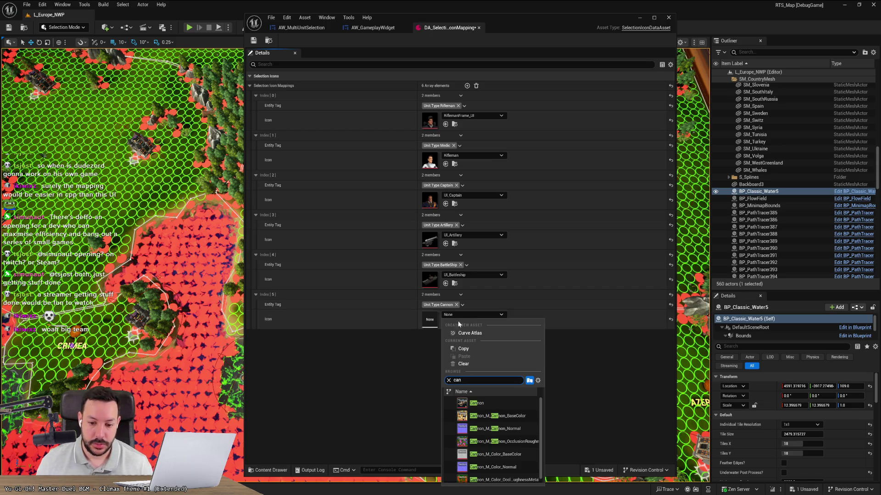
click(480, 405)
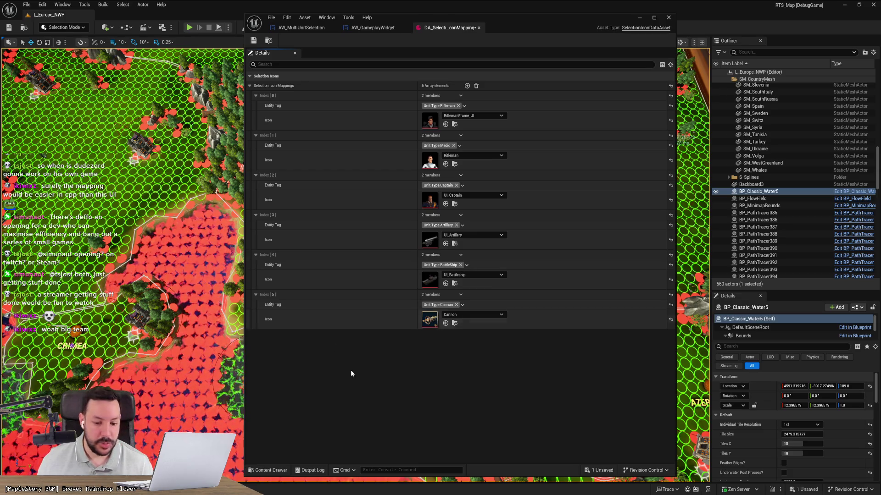
key(alt+Tab)
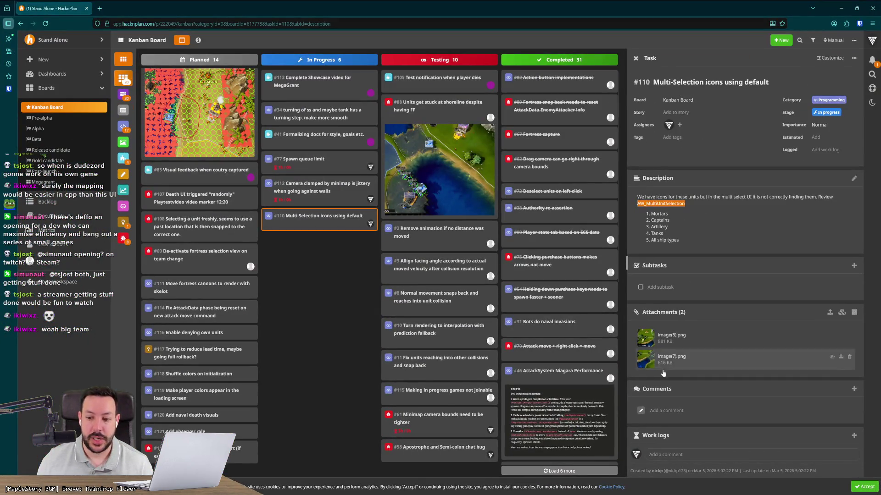
Start a task #110 comment saying no UI_Cannon icon exists, so Cannon was used
click(690, 415)
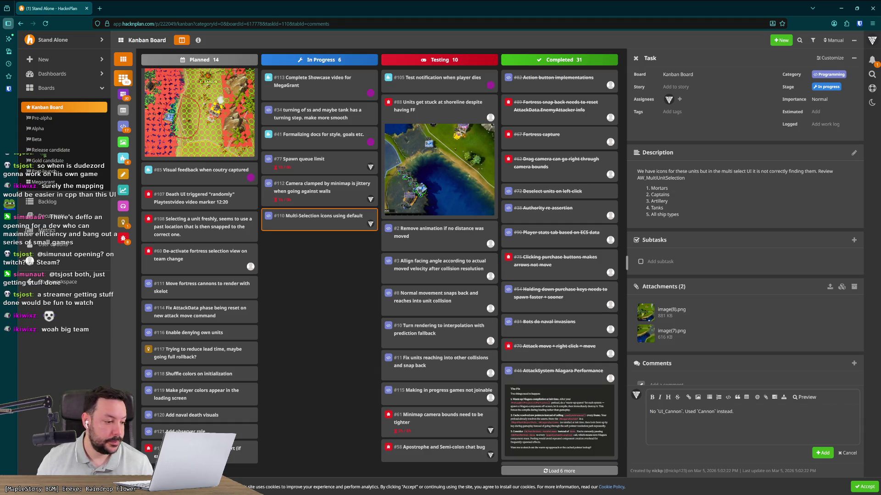
click(840, 9)
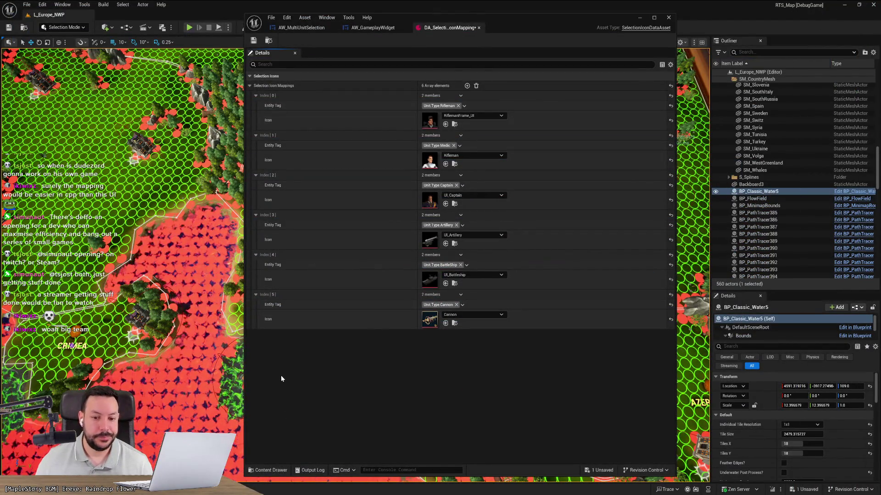
double_click(433, 324)
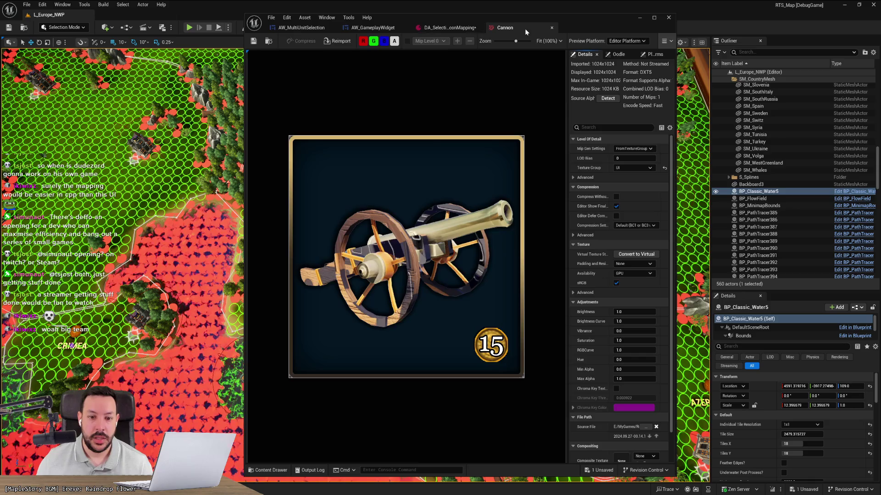
click(552, 28)
double_click(428, 282)
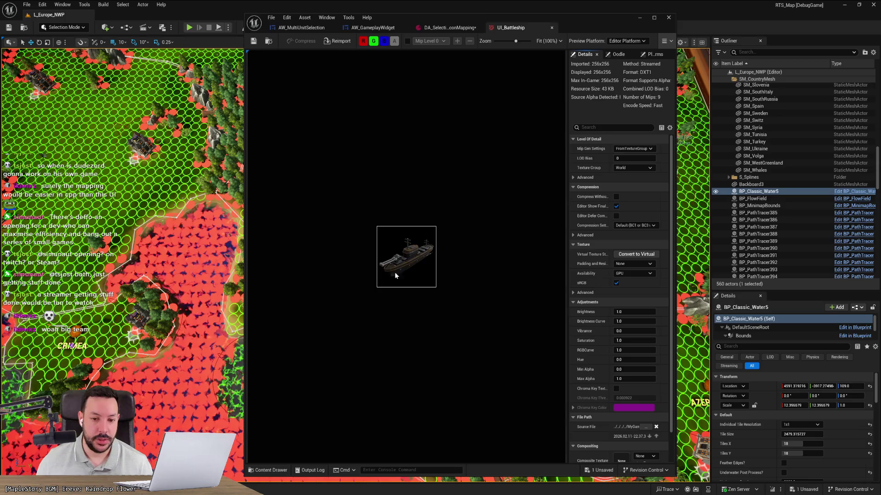
click(552, 28)
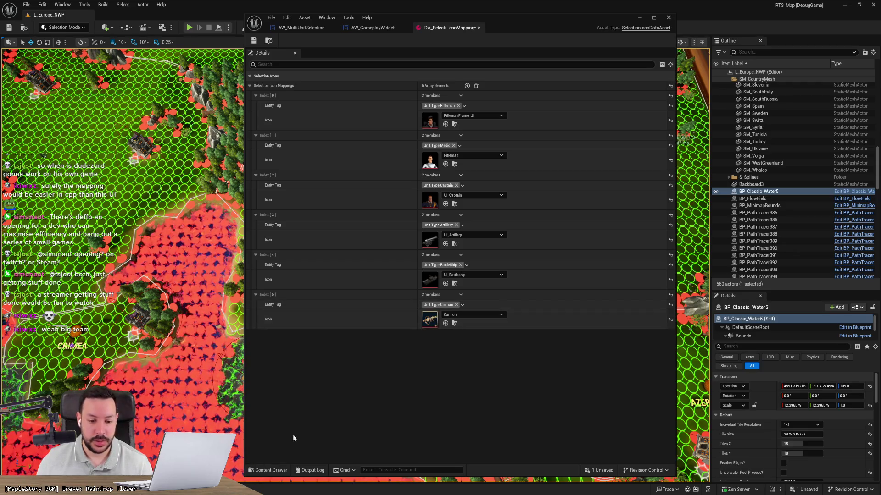
Add a seventh icon mapping and tag Index [6] as Unit.Type.Corvette
click(467, 86)
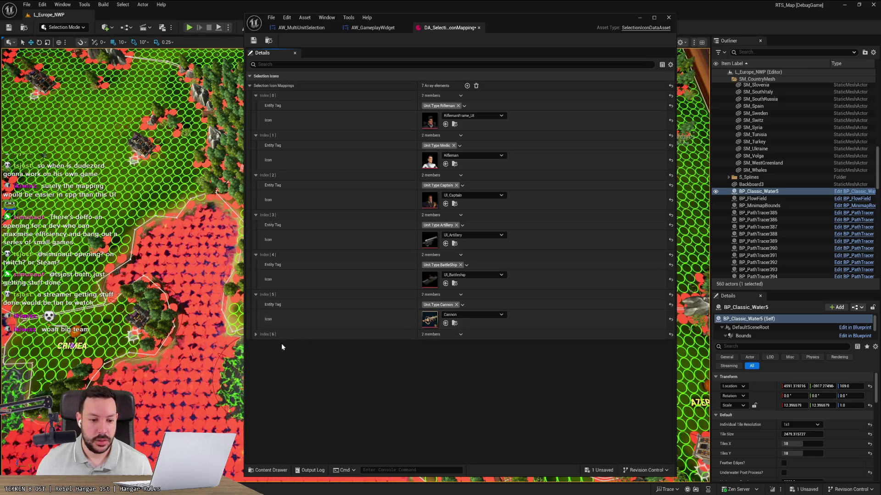
click(255, 335)
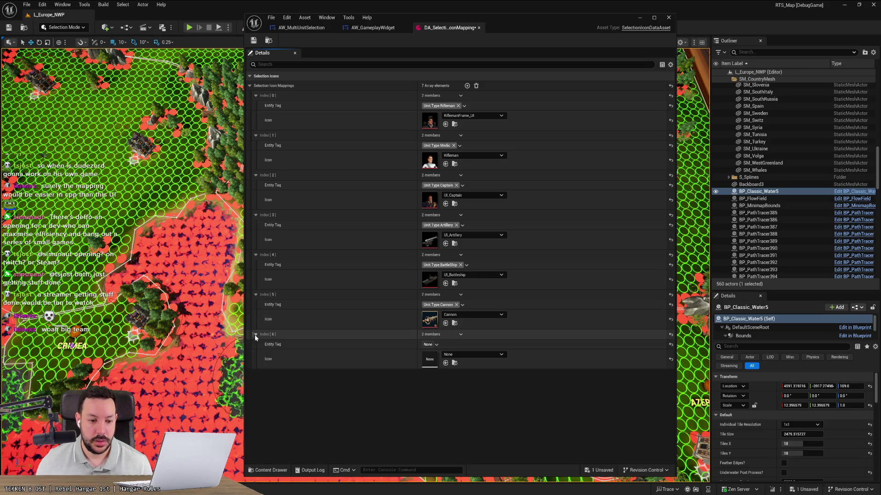
click(430, 345)
click(521, 228)
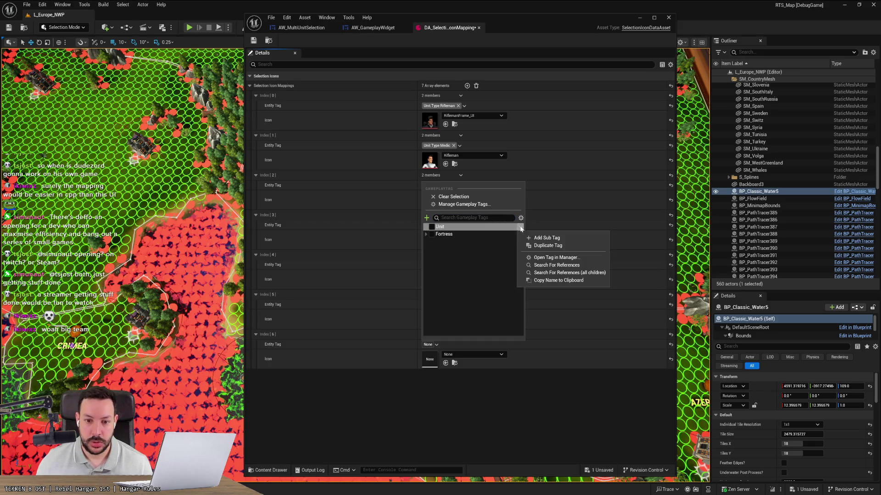
click(426, 227)
click(522, 260)
click(428, 259)
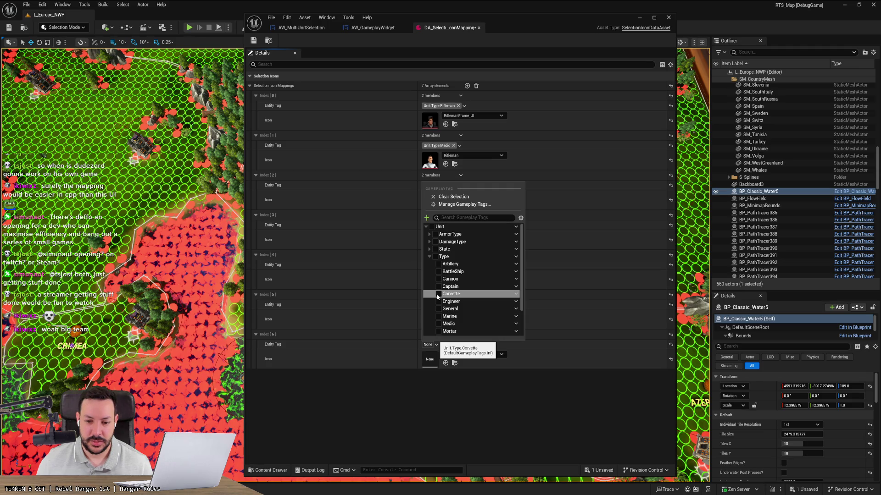
click(436, 315)
Search the icon picker for a 'corvette' texture for Index [6] without choosing one
click(469, 356)
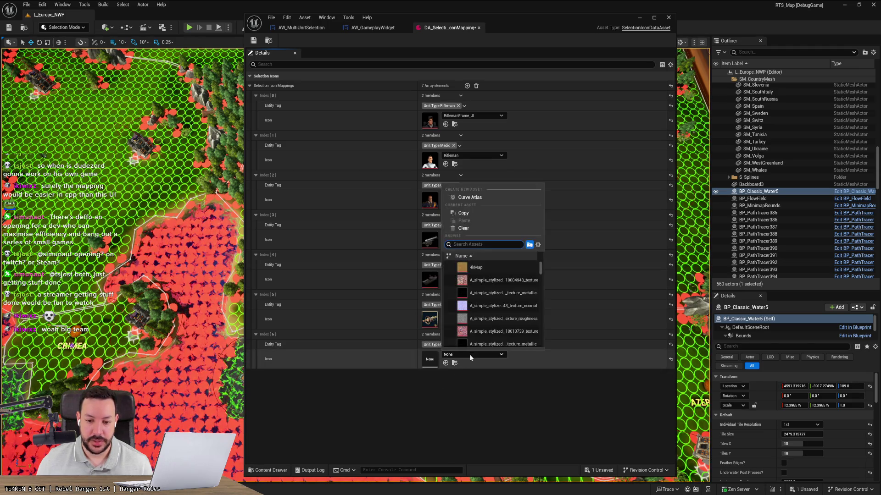
text(corvette)
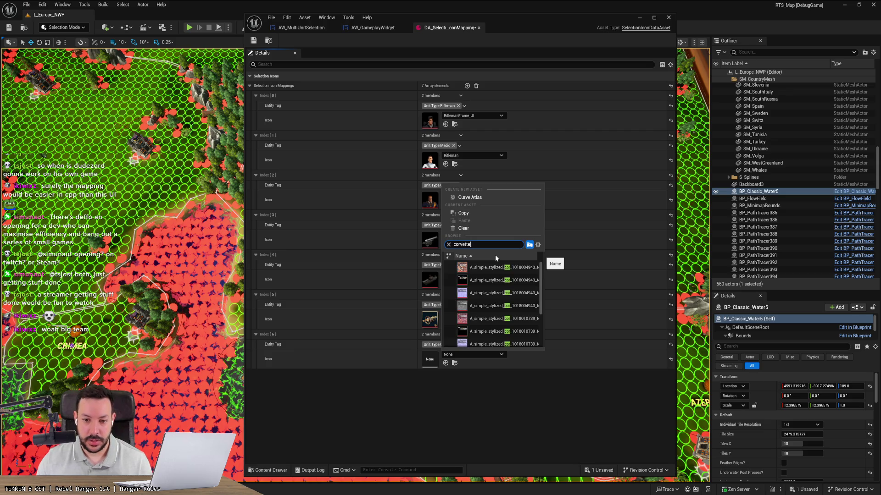
click(451, 355)
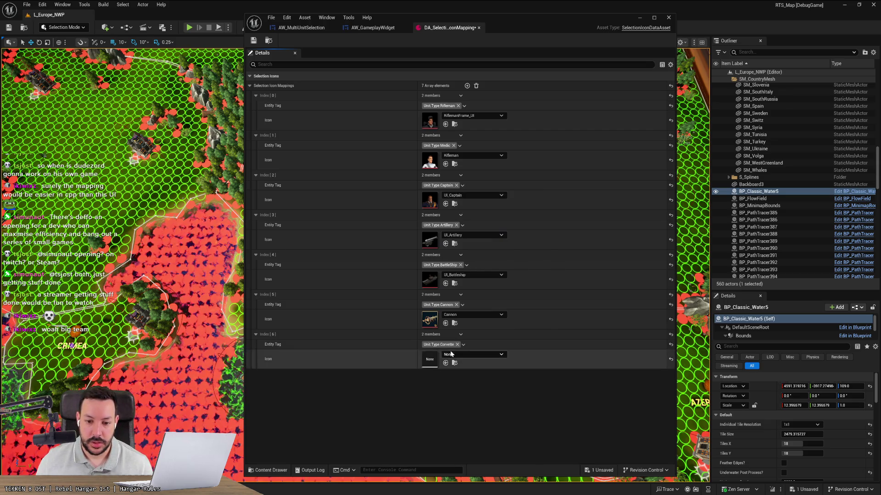
mouse_move(449, 493)
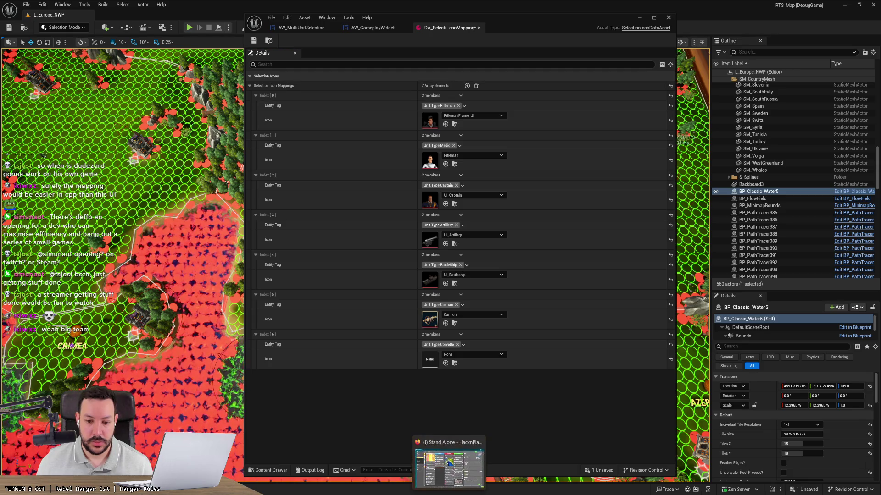
click(477, 355)
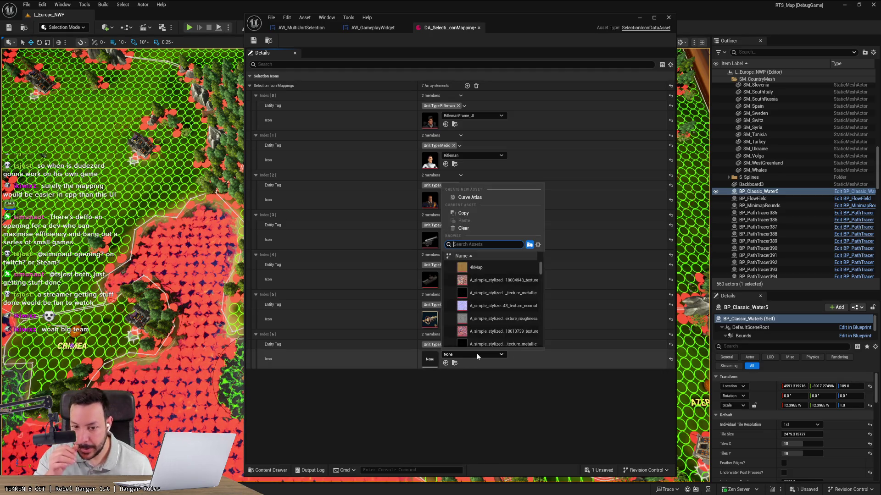
click(439, 384)
Change the Cannon mapping's icon to the placeholder Pallette1 texture
click(462, 315)
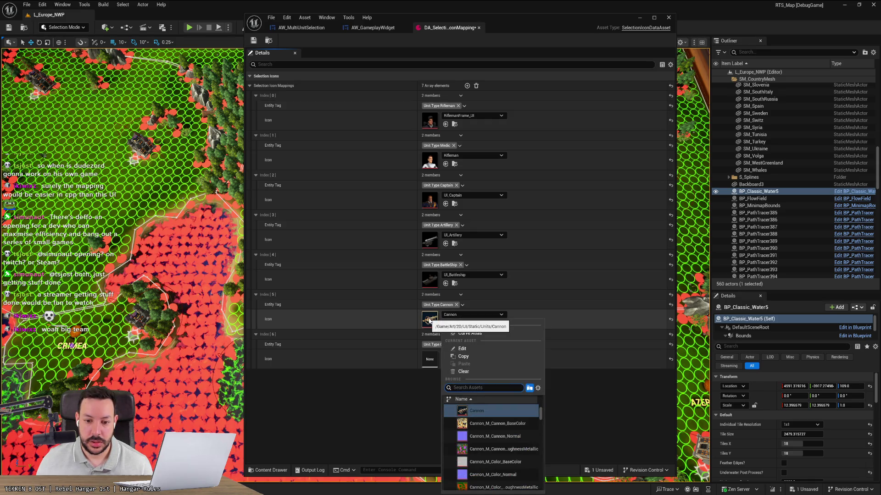
click(460, 313)
click(460, 314)
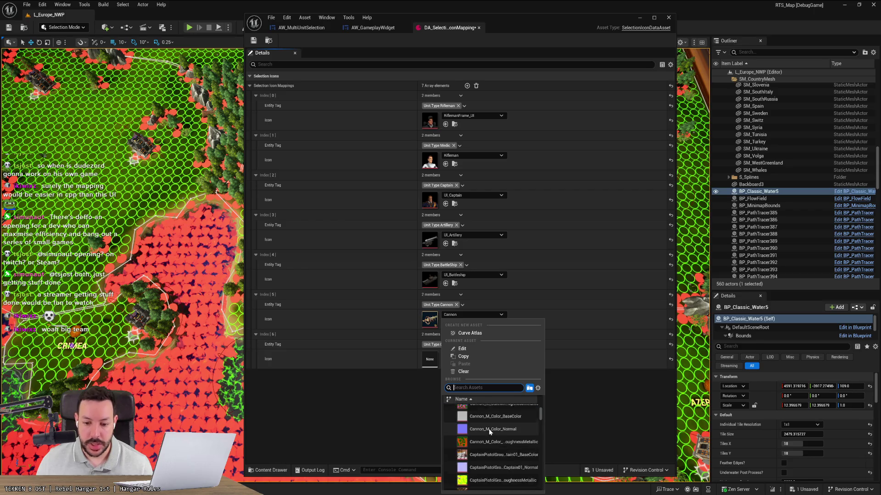
scroll(488, 428, down, 2)
text(error)
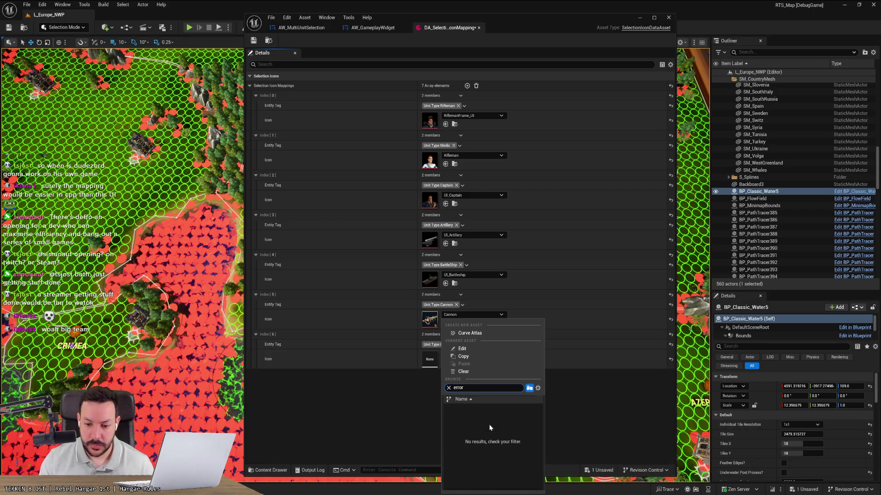
key(BackSpace)
key(BackSpace)
key(BackSpace)
text(warn)
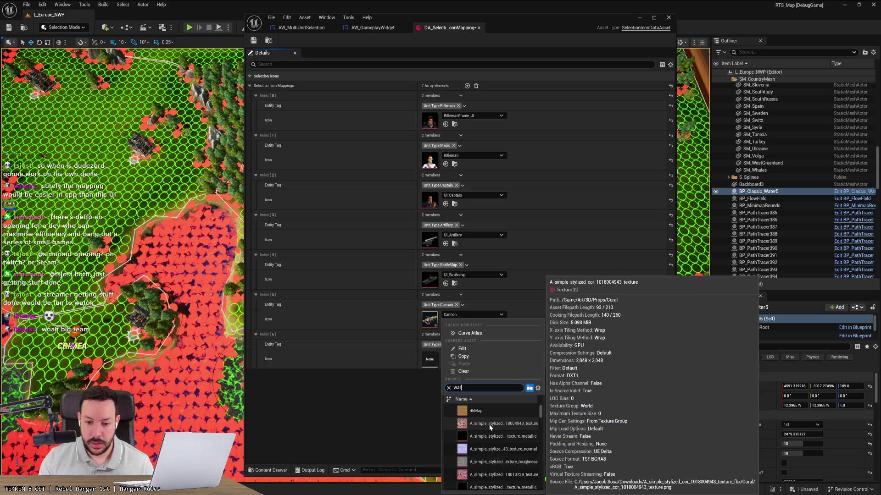
key(BackSpace)
key(BackSpace)
key(BackSpace)
text(red)
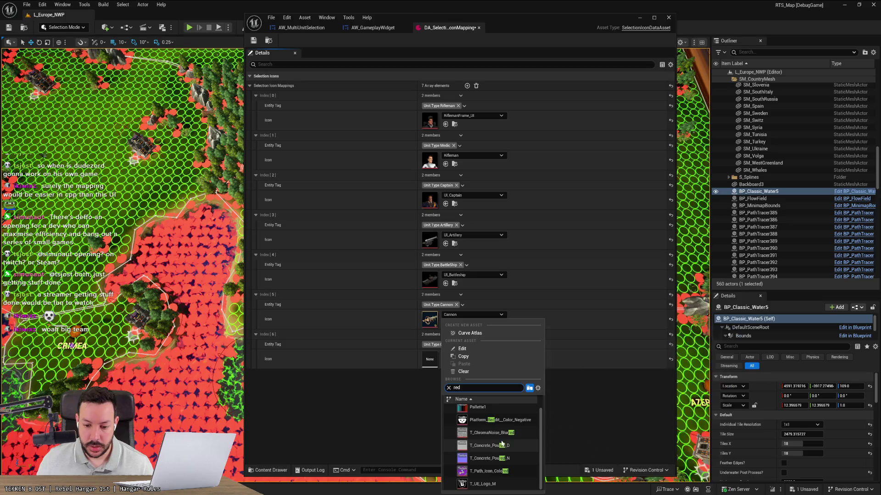
click(489, 409)
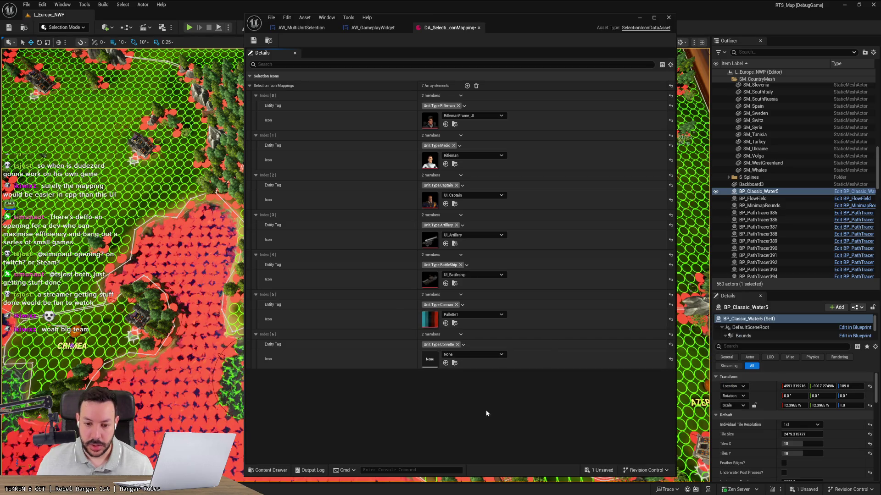
Give the Corvette mapping the Pallette1 icon, preview that texture, and add an eighth entry
click(477, 353)
text(lat)
text(a)
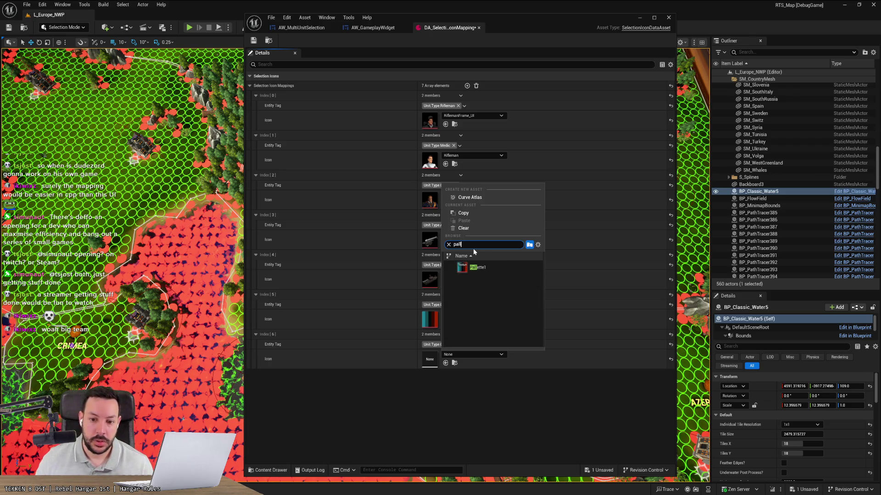
click(477, 267)
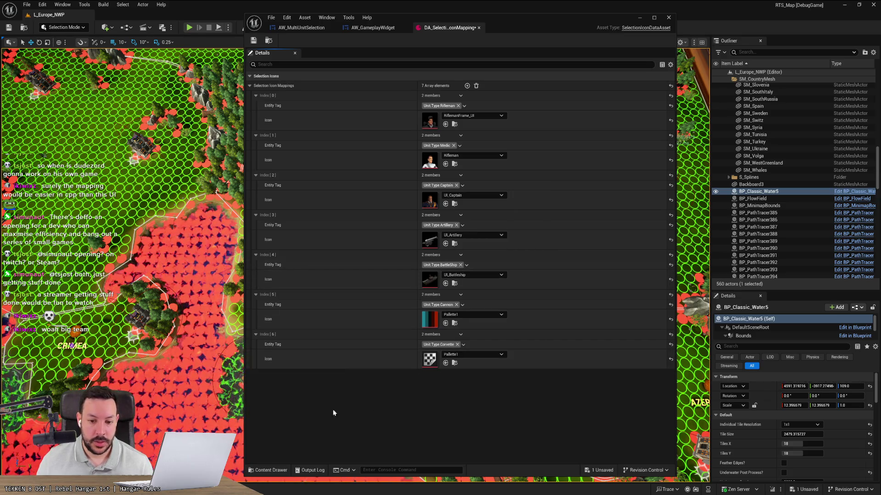
double_click(433, 362)
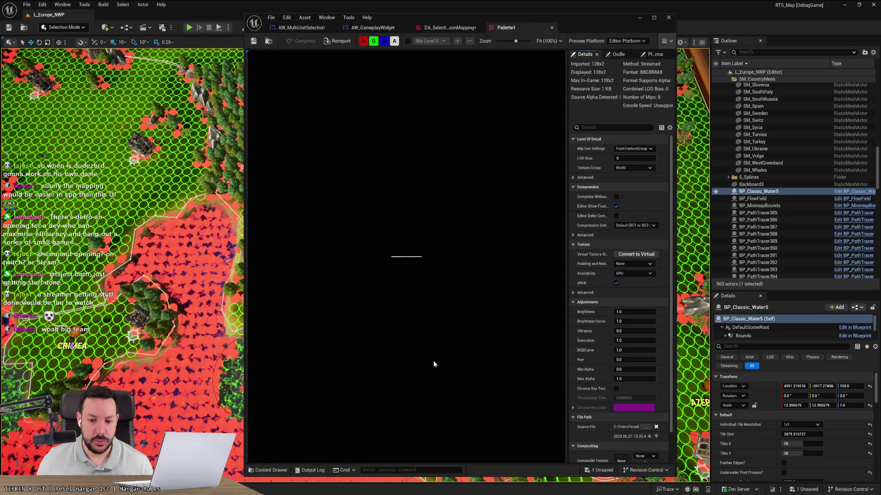
scroll(406, 257, up, 4)
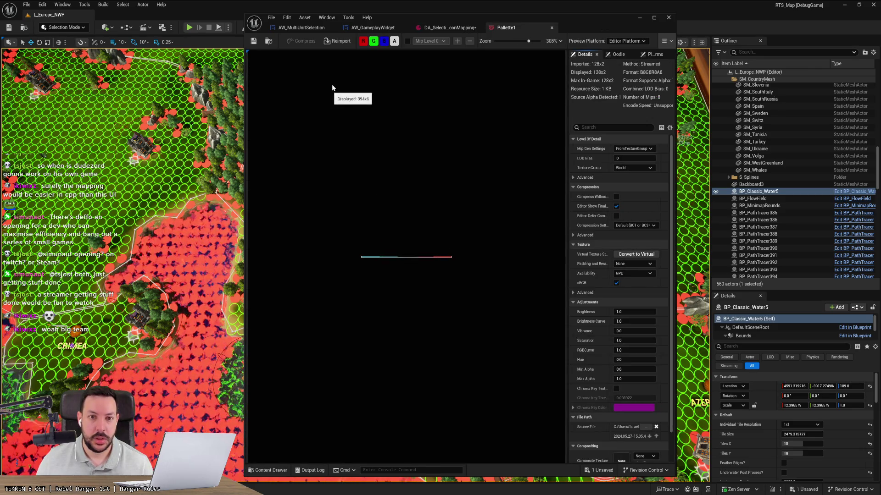
middle_click(509, 29)
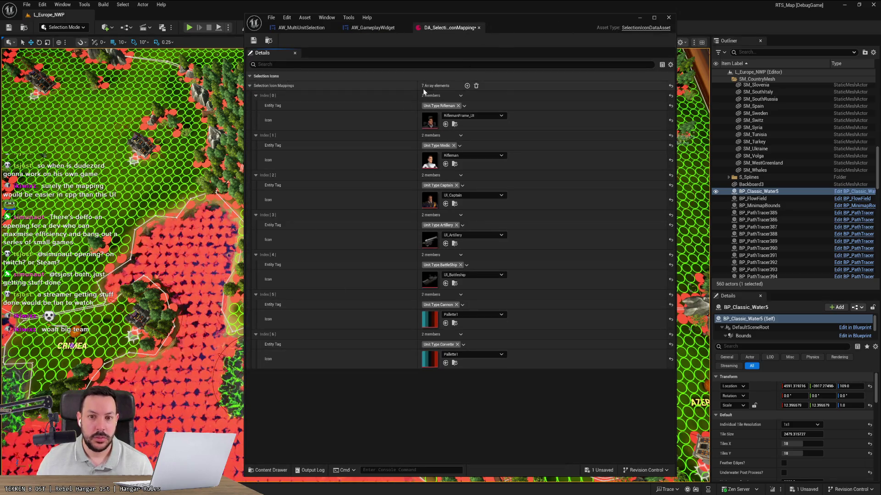
click(467, 86)
Tag the eighth mapping as Engineer and give it the Pallette1 icon
click(293, 374)
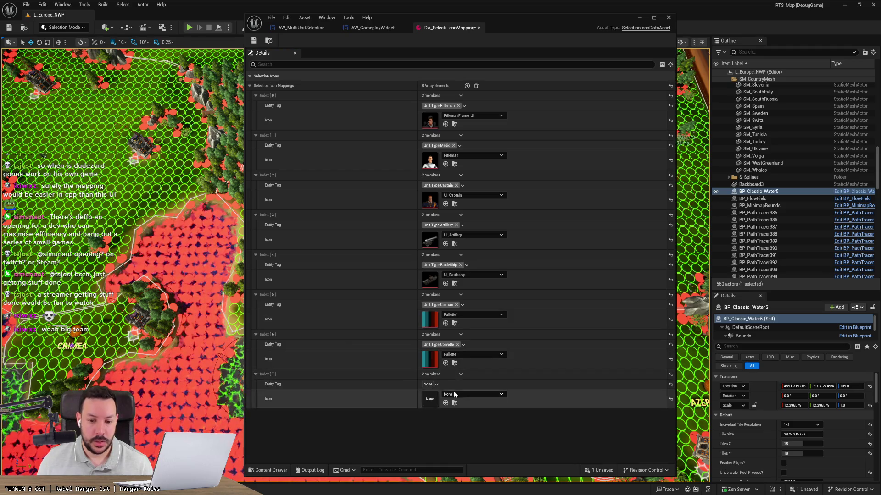
click(437, 385)
click(426, 267)
click(430, 297)
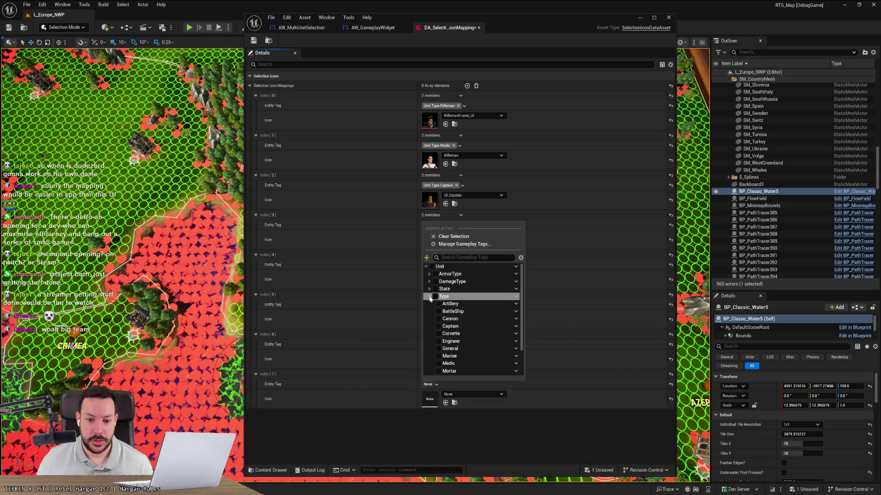
click(438, 343)
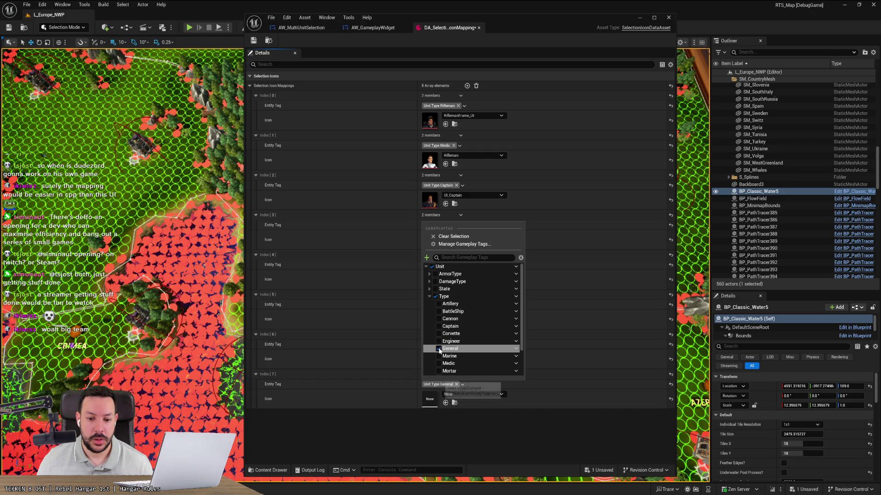
key(ctrl+z)
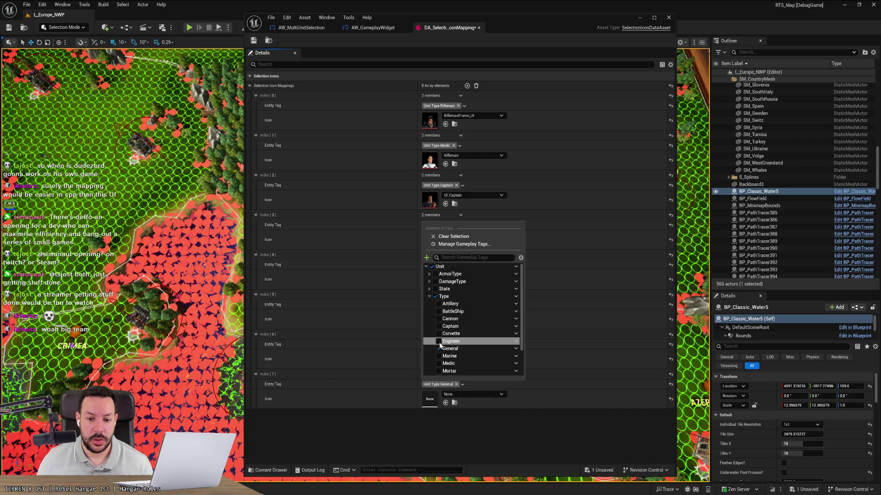
click(464, 395)
click(465, 395)
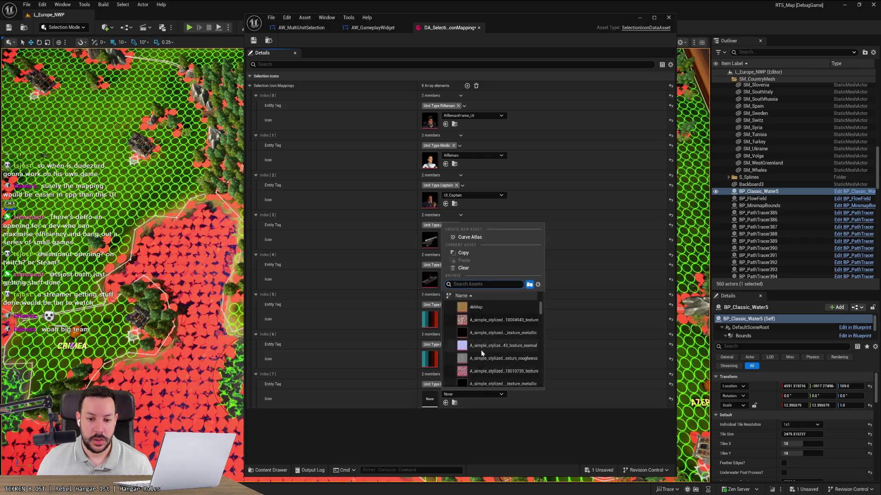
text(engineer)
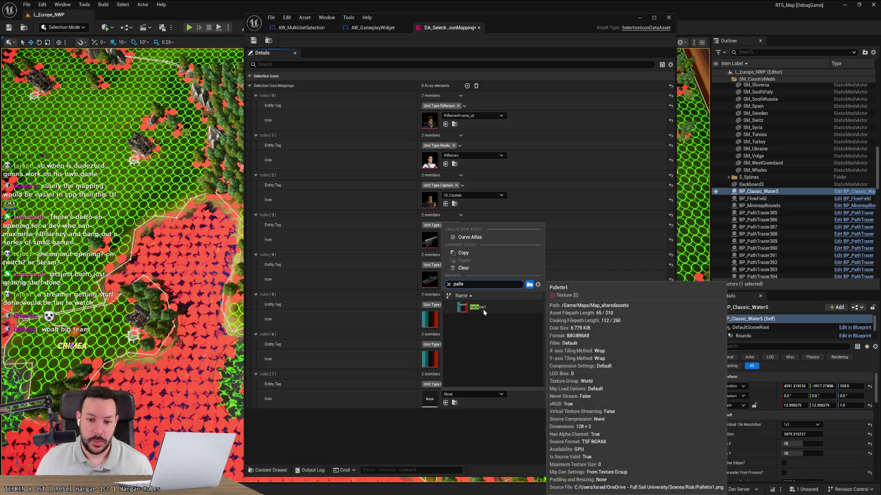
click(483, 309)
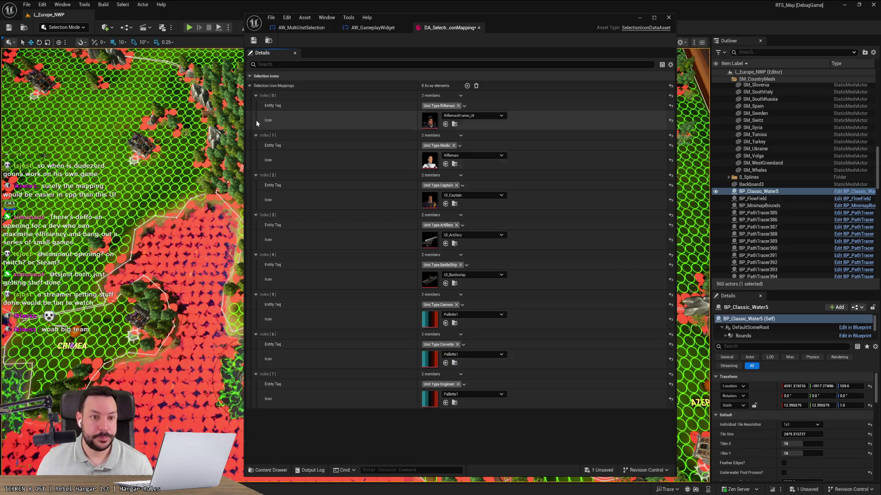
Add four more empty icon mapping entries
click(467, 86)
click(467, 86)
click(467, 86)
click(467, 86)
click(467, 85)
click(466, 86)
click(467, 85)
click(467, 86)
click(467, 86)
click(467, 86)
click(467, 86)
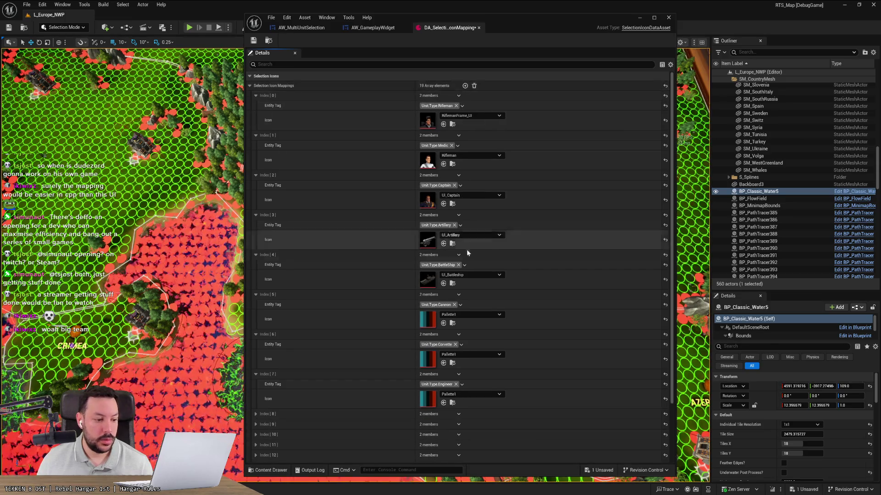
scroll(477, 257, down, 2)
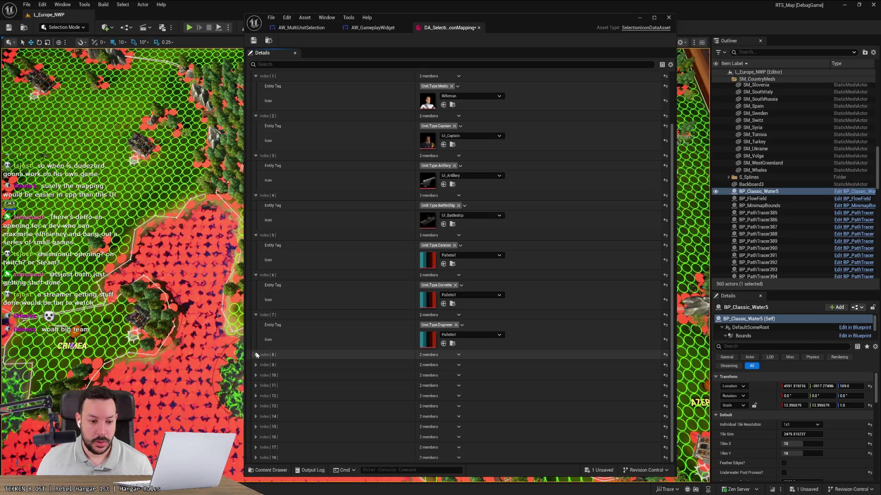
Tag the next mapping as General and set its icon to Pallette1
click(255, 354)
click(428, 335)
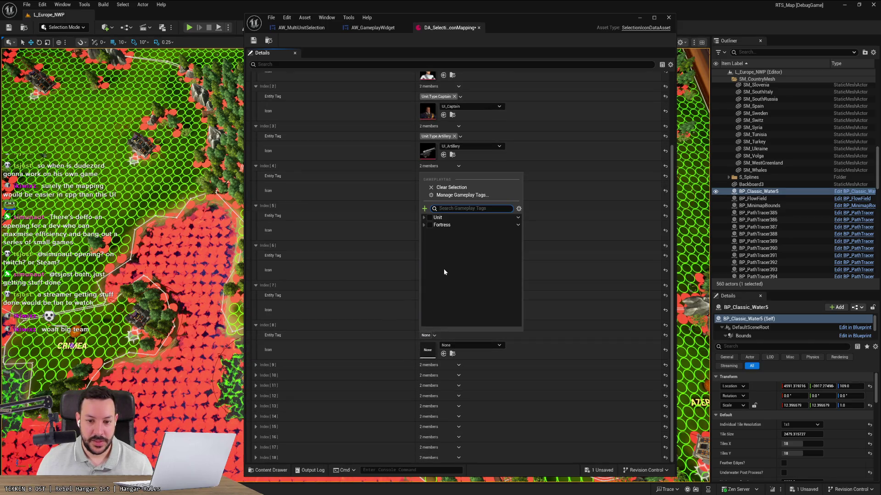
click(424, 218)
click(430, 250)
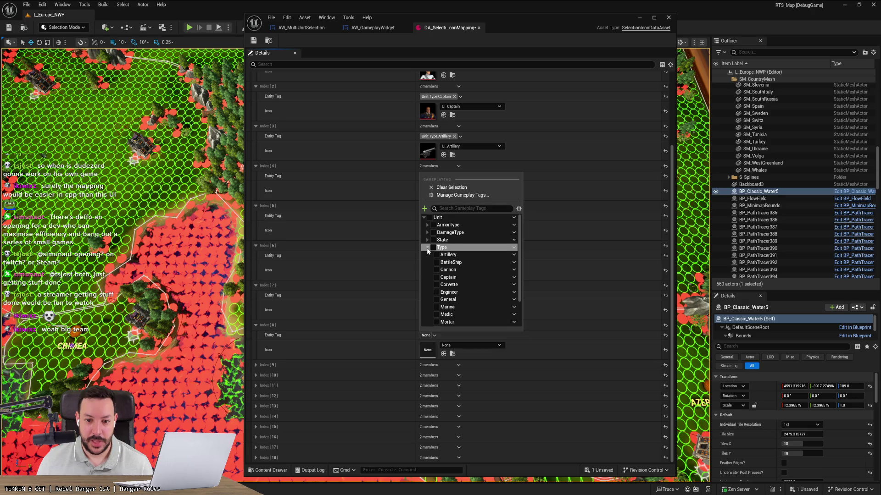
scroll(463, 279, down, 3)
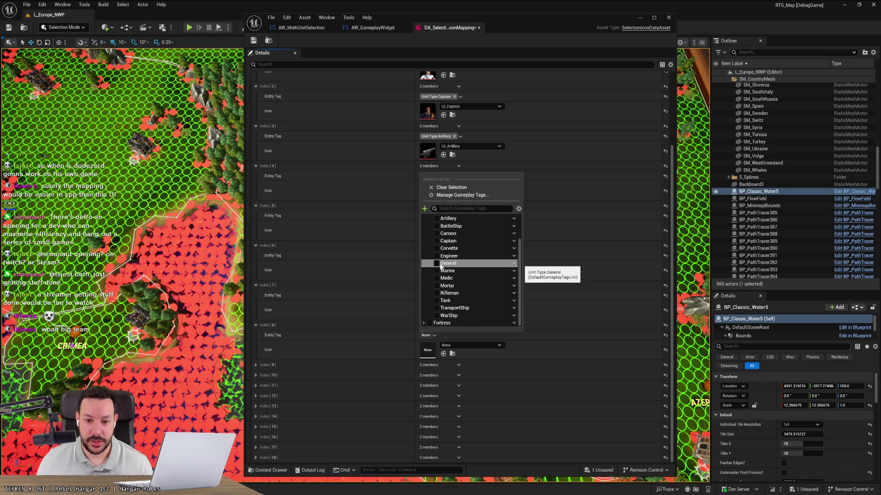
click(436, 264)
click(371, 337)
click(468, 345)
text(general)
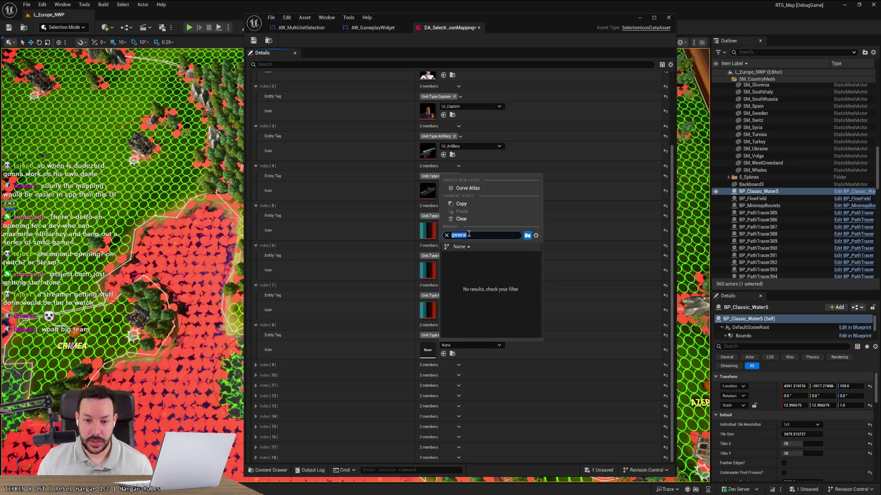
text(pallette)
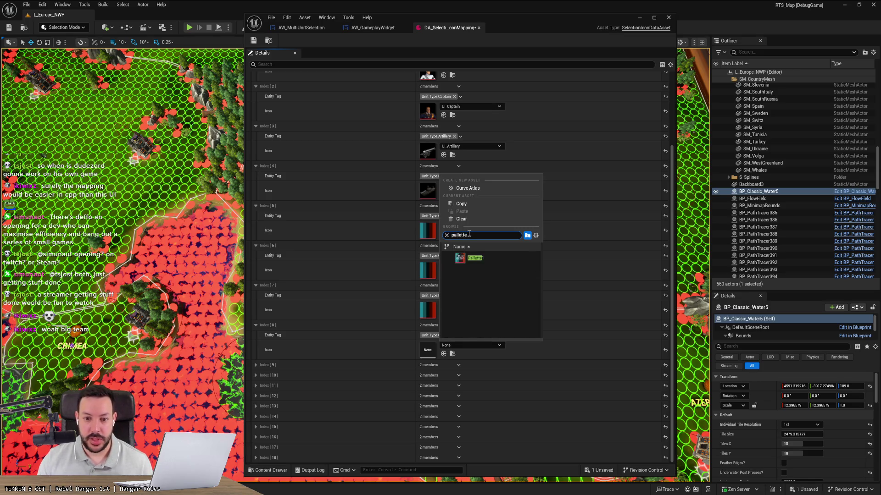
click(476, 258)
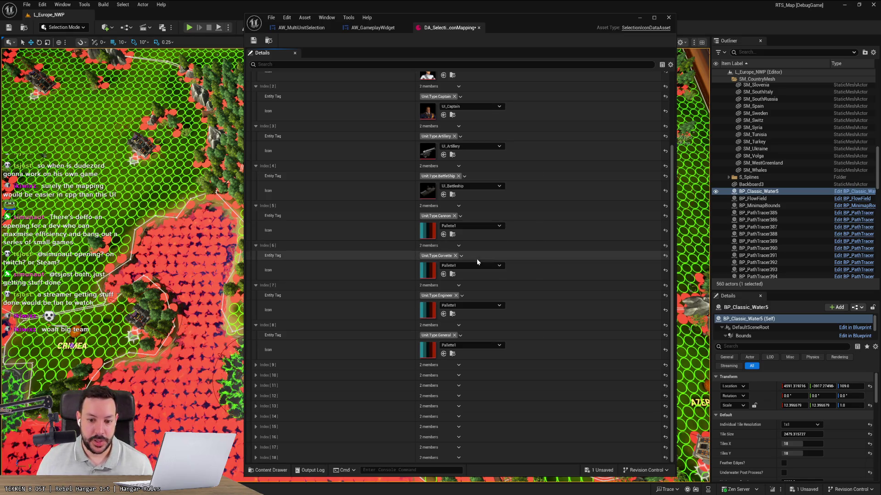
Tag Index 9 as Unit.Type.Marine and set its icon to Pallette1
click(255, 366)
scroll(396, 375, down, 1)
click(434, 347)
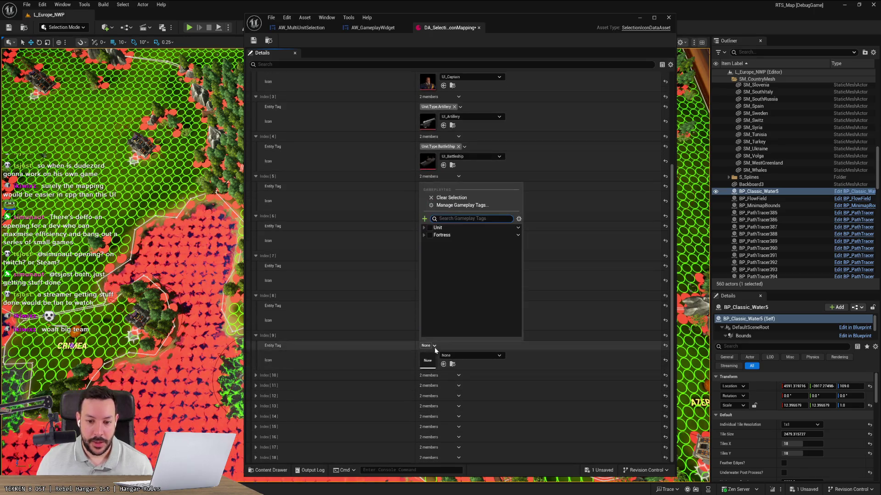
click(423, 228)
click(425, 259)
scroll(463, 311, down, 1)
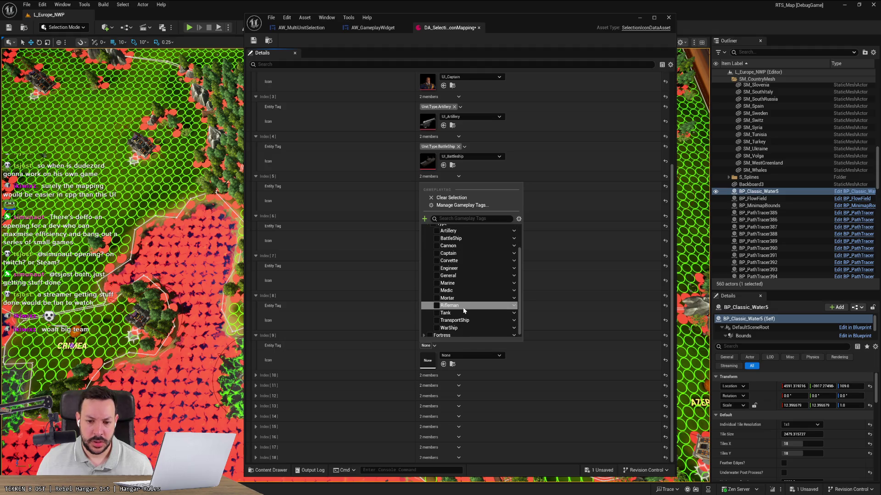
click(436, 284)
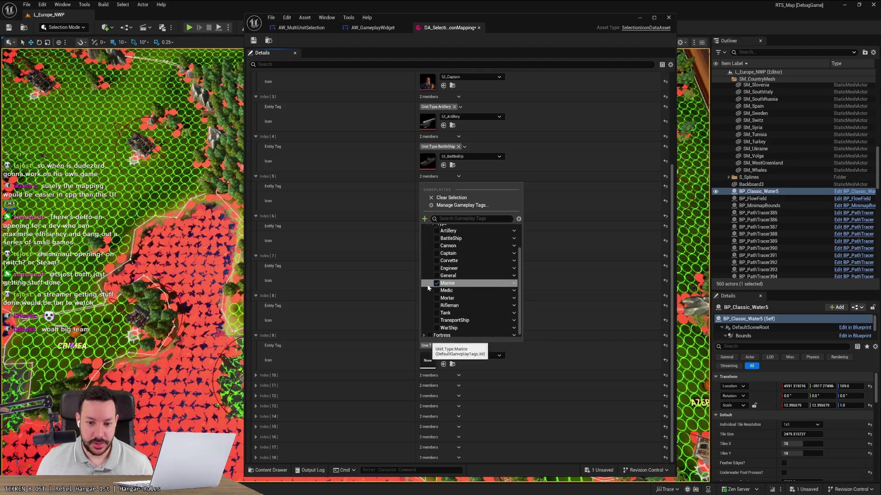
click(381, 324)
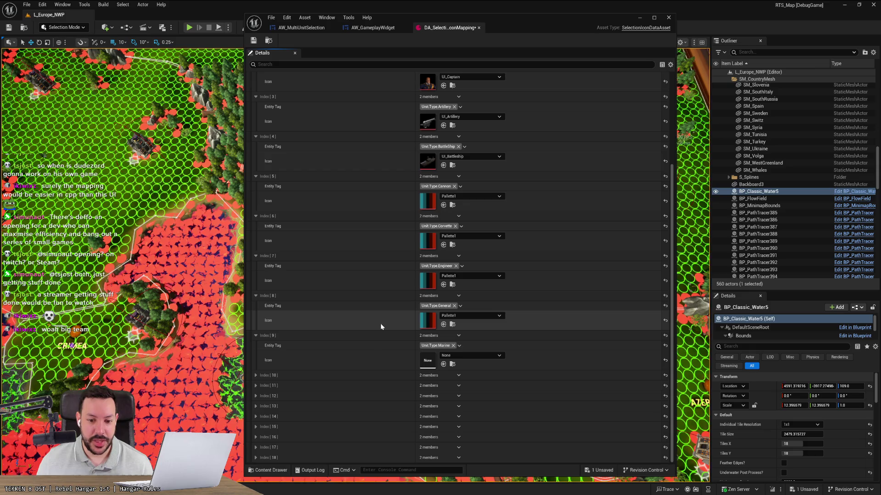
click(470, 356)
text(pallette)
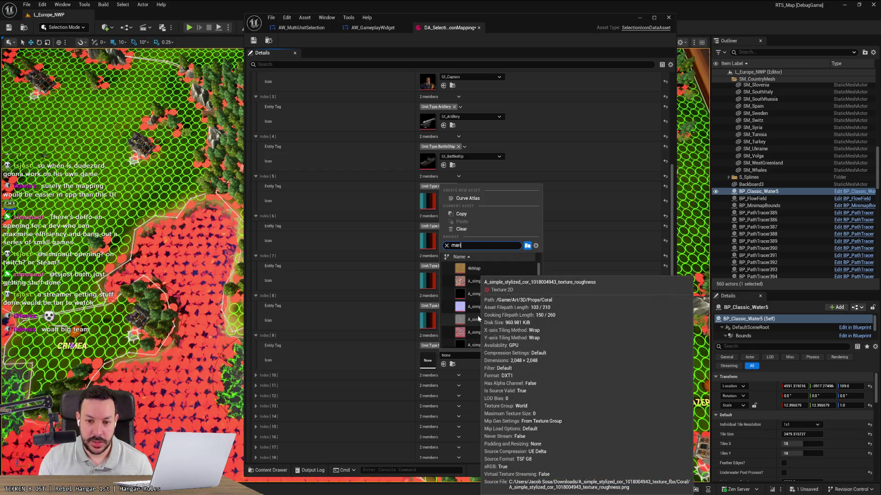
click(464, 269)
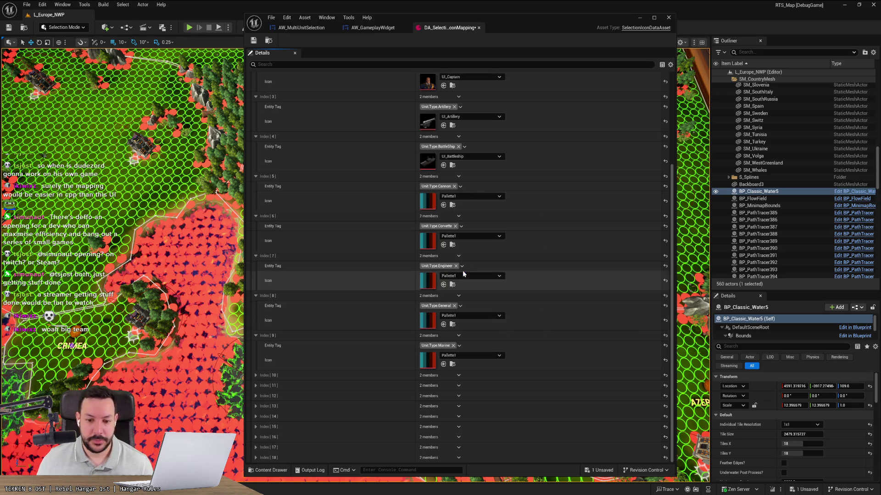
Open Index 10's tag picker and browse the unit Type tags
click(379, 375)
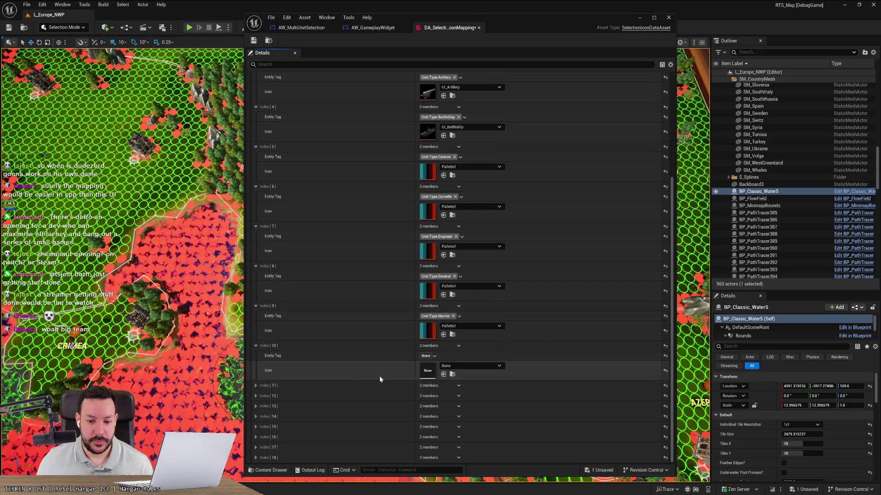
click(427, 356)
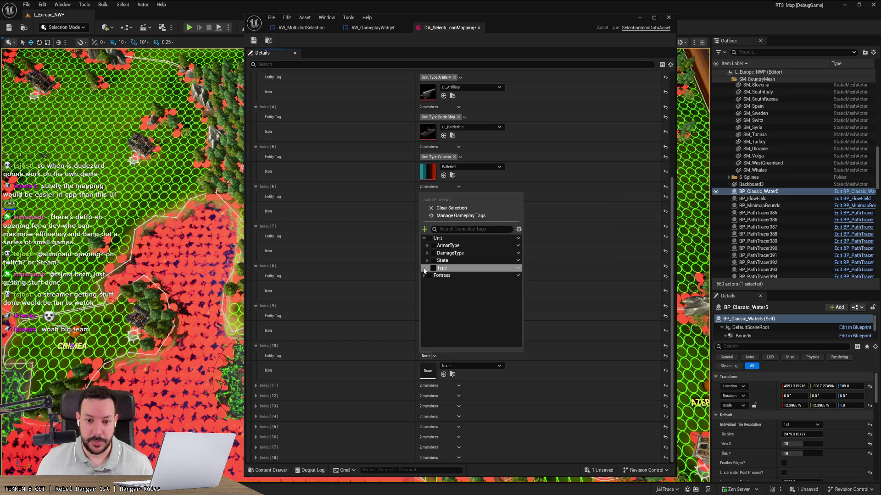
click(425, 269)
scroll(462, 324, down, 1)
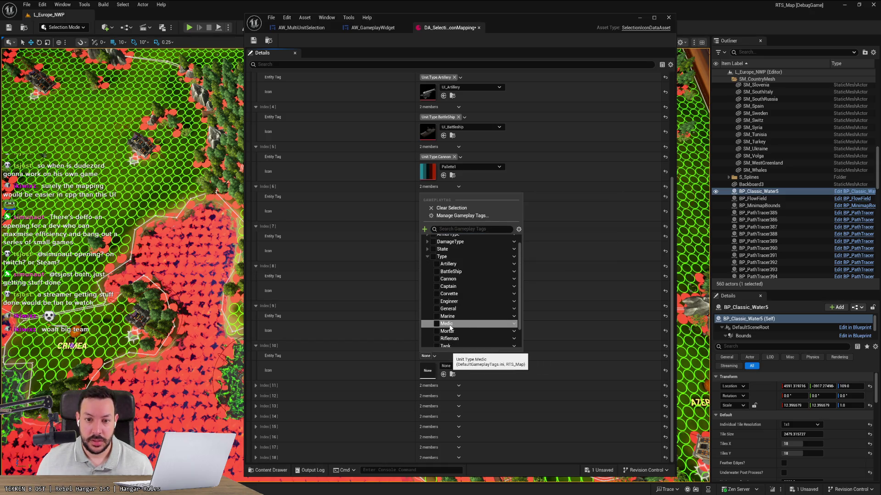
scroll(609, 194, up, 6)
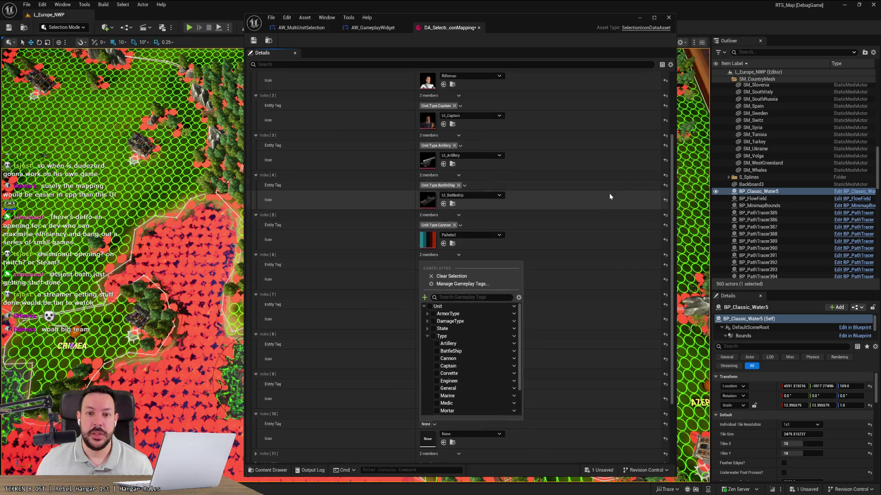
Drag the Medic mapping down to Index 9, right after Marine
click(307, 136)
mouse_move(254, 136)
mouse_down()
mouse_move(268, 306)
mouse_move(332, 362)
mouse_move(315, 378)
mouse_up()
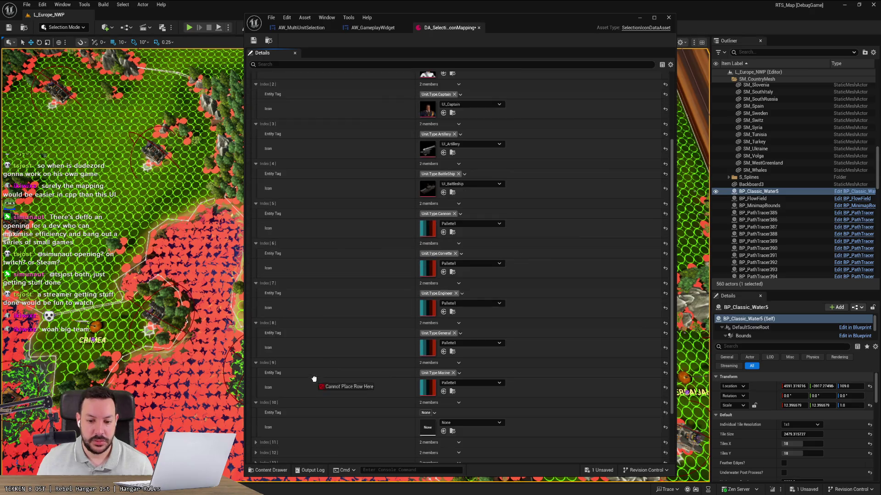
drag(259, 419, 263, 399)
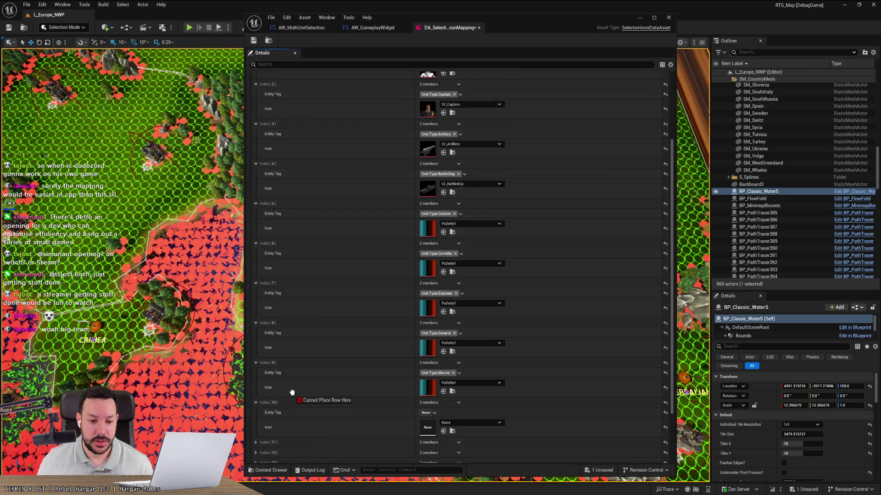
mouse_move(302, 357)
mouse_down()
mouse_move(287, 298)
mouse_move(274, 105)
mouse_move(259, 119)
mouse_move(254, 200)
mouse_move(264, 402)
mouse_move(257, 434)
mouse_move(266, 374)
mouse_move(260, 404)
mouse_move(258, 382)
mouse_up()
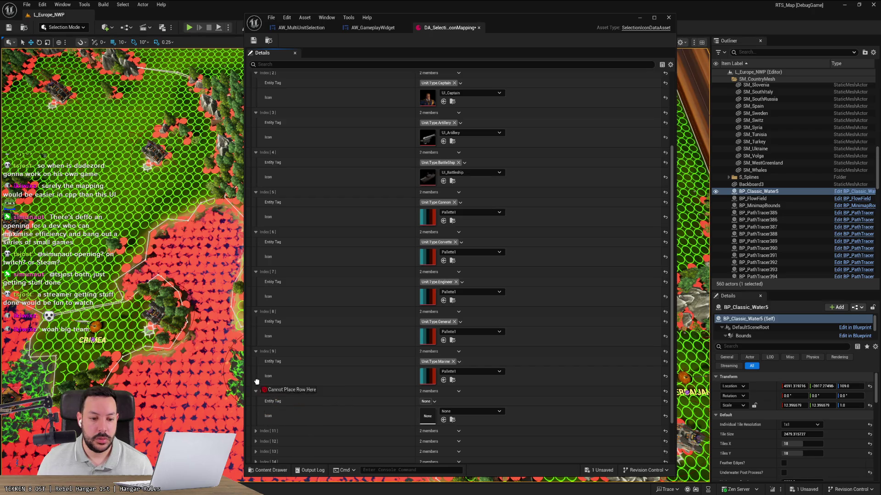
drag(256, 318, 266, 162)
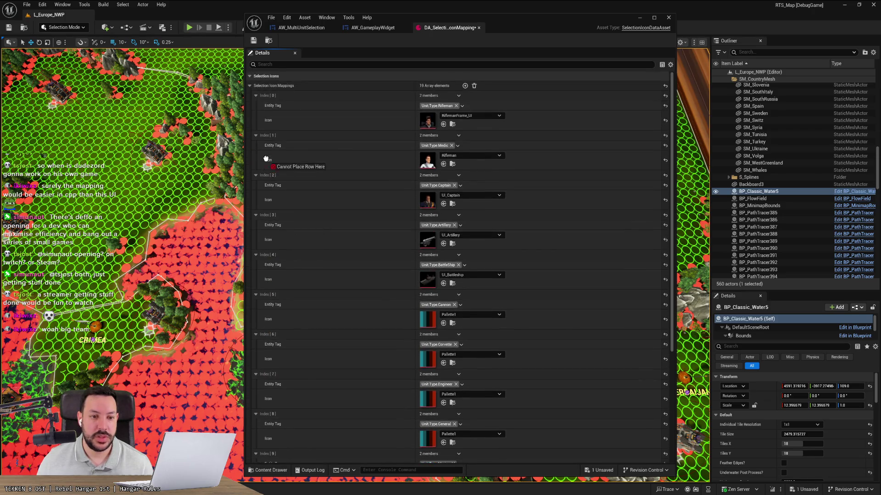
mouse_move(260, 108)
mouse_down()
mouse_move(260, 418)
mouse_move(256, 408)
mouse_up()
scroll(287, 371, down, 5)
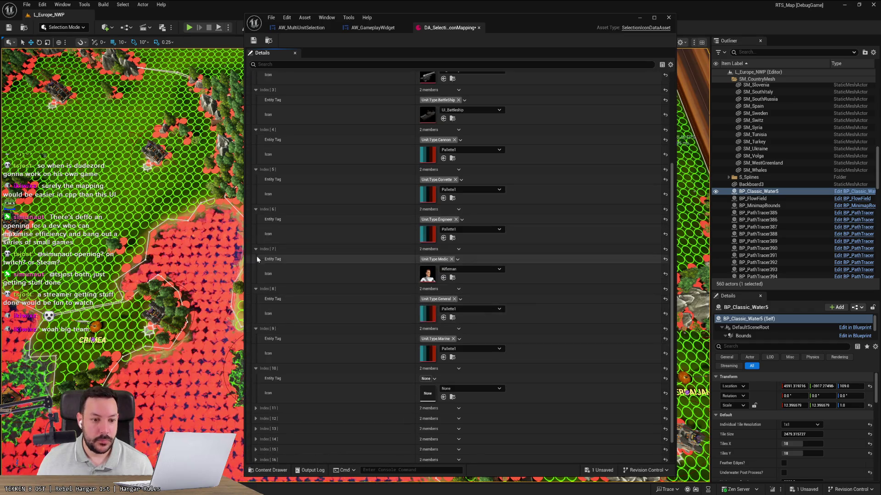
drag(252, 247, 258, 370)
scroll(375, 320, up, 5)
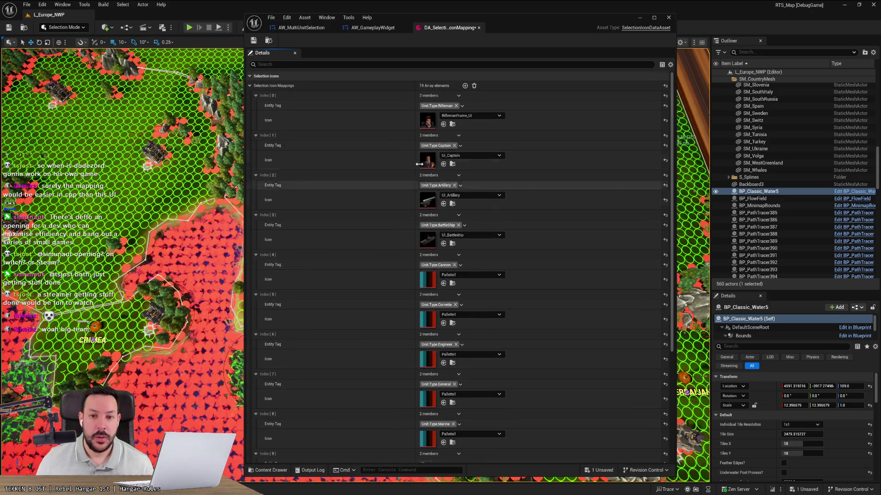
scroll(478, 295, down, 5)
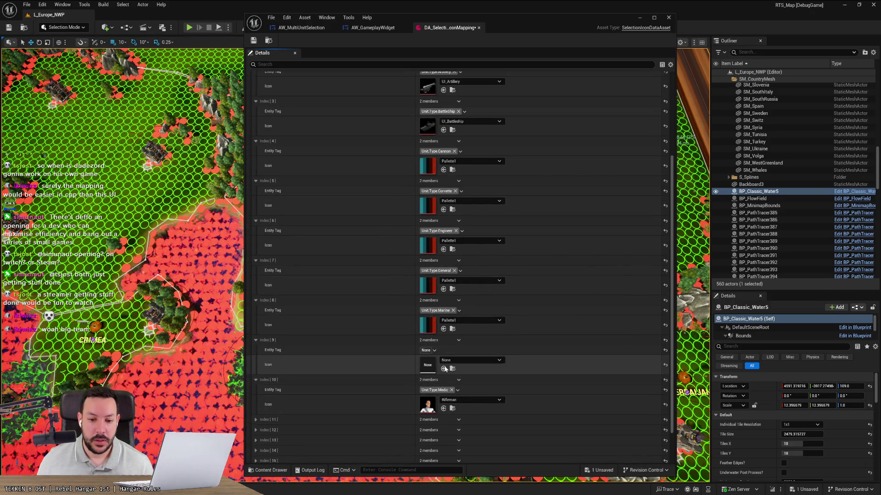
drag(252, 381, 255, 338)
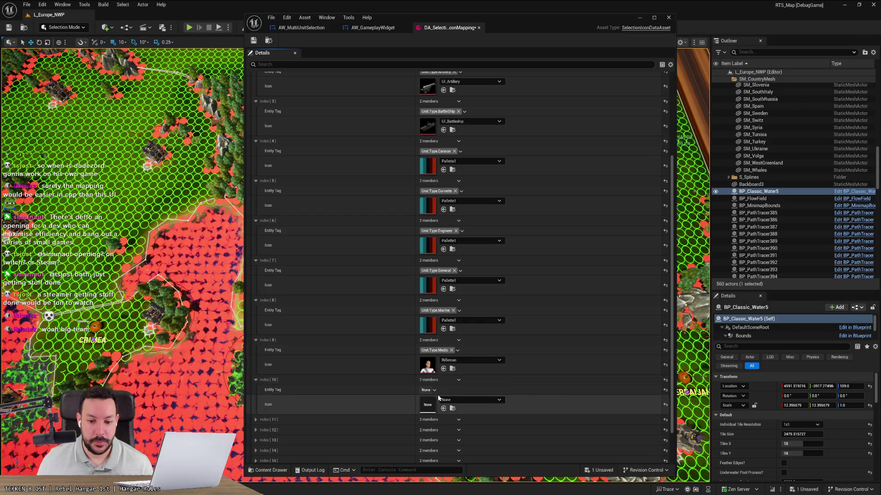
Tag Index 10 as Unit.Type.Mortar
click(456, 400)
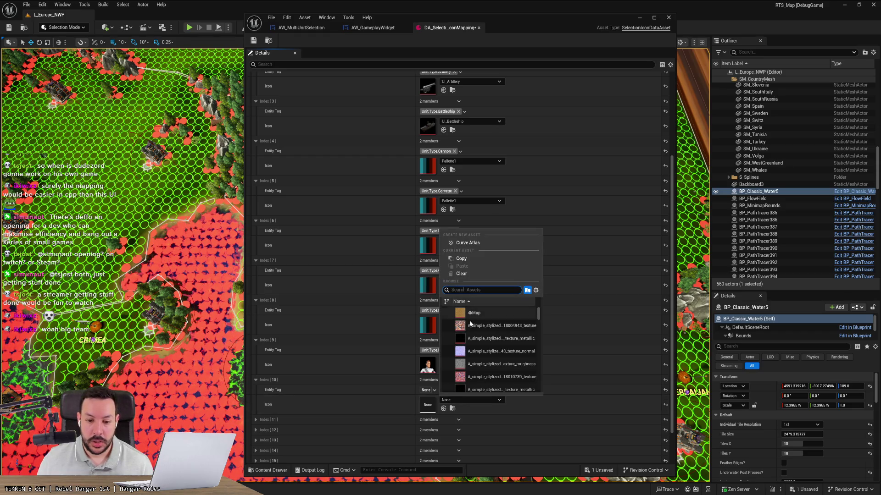
click(420, 400)
click(431, 390)
click(429, 273)
click(424, 273)
click(433, 302)
click(427, 303)
scroll(439, 348, down, 2)
click(436, 355)
click(368, 404)
Set the Mortar mapping's icon to UI_Mortar
click(467, 400)
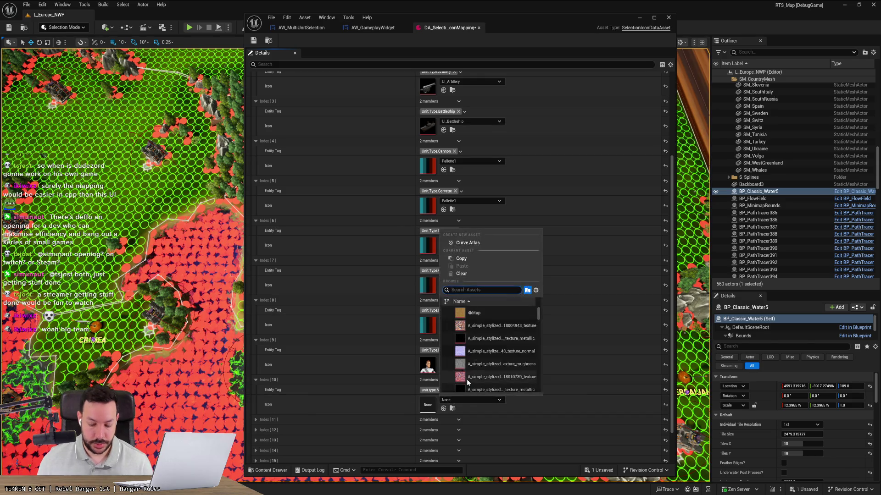
text(mortar)
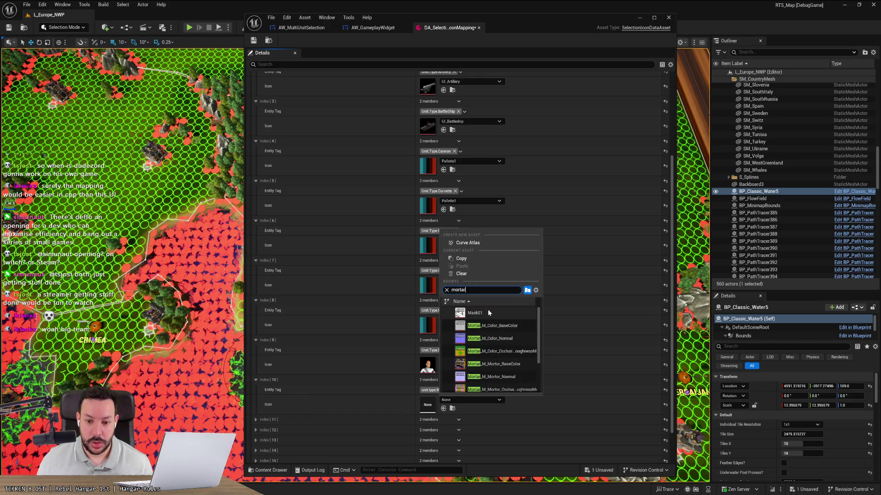
scroll(490, 321, down, 3)
click(490, 385)
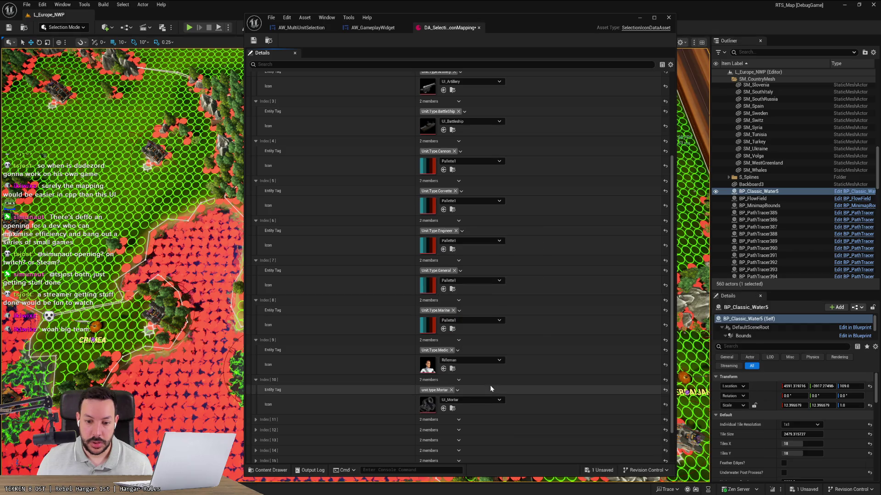
scroll(342, 402, down, 2)
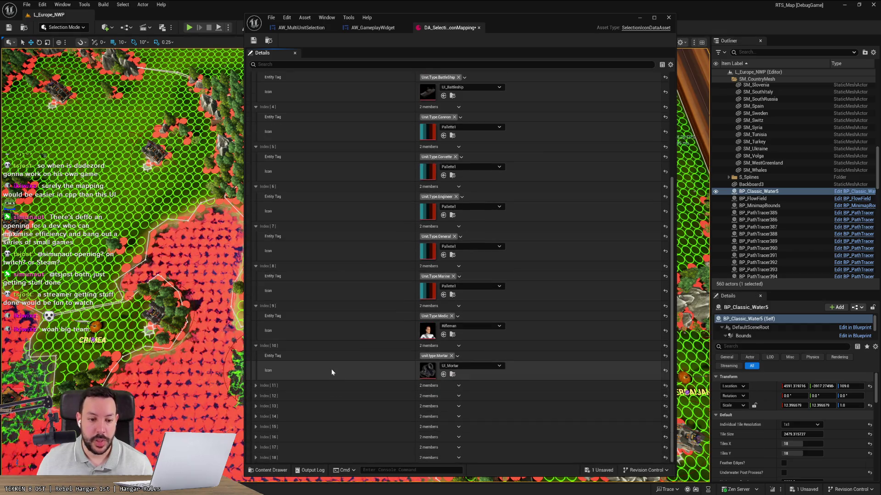
Tag Index 11 with the Rifleman unit type
click(256, 385)
click(429, 396)
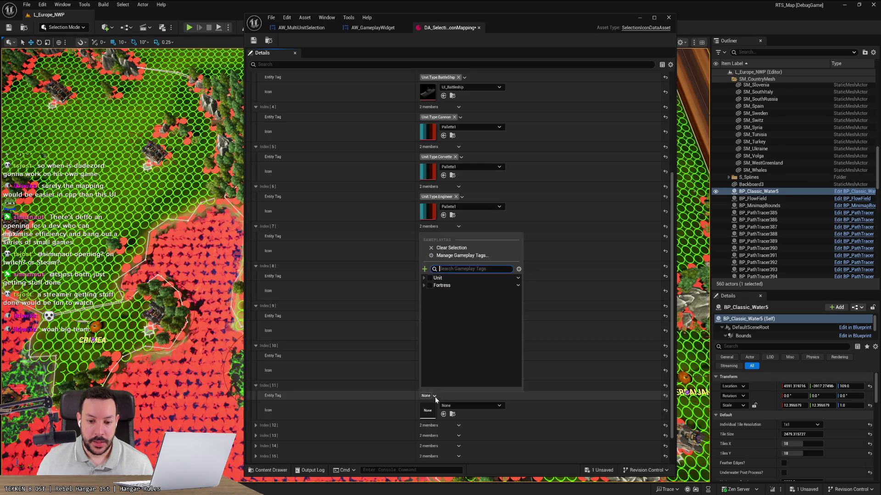
click(424, 278)
click(430, 285)
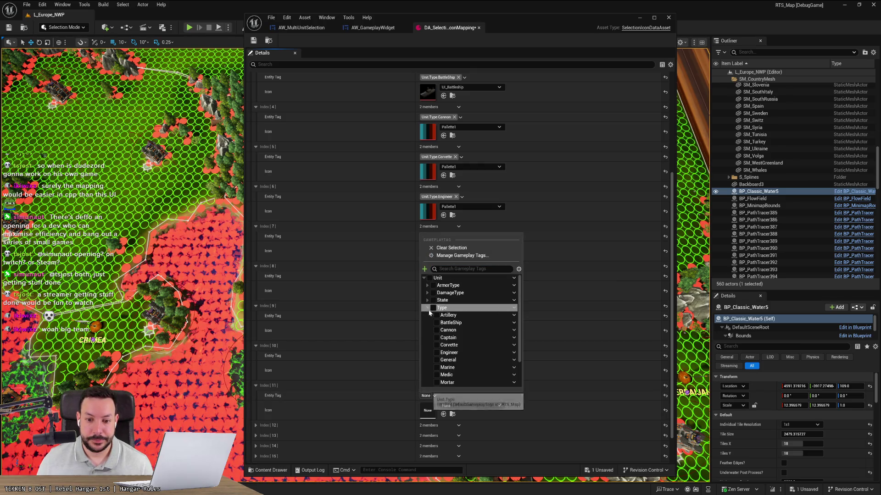
click(447, 353)
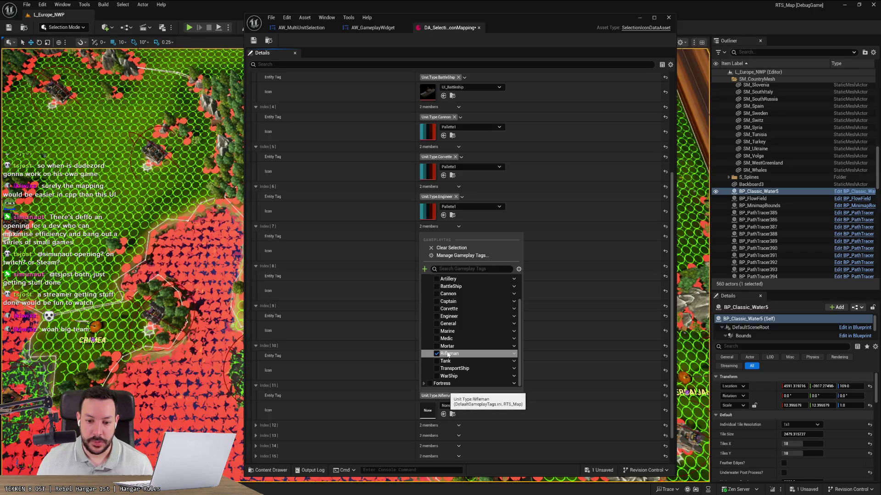
click(352, 401)
Reorder the Rifleman mapping so it sits at Index 10
scroll(322, 229, up, 5)
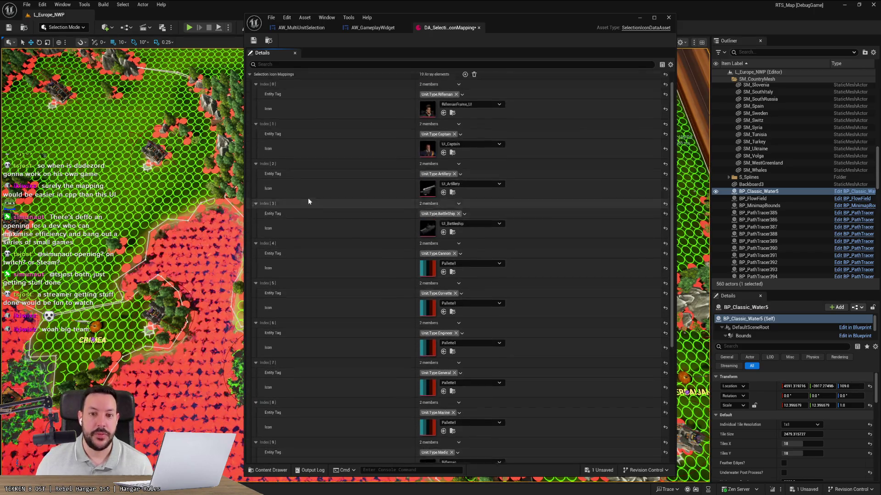
mouse_move(254, 99)
mouse_down()
mouse_move(257, 420)
mouse_move(258, 411)
mouse_up()
scroll(277, 407, down, 2)
scroll(277, 407, down, 4)
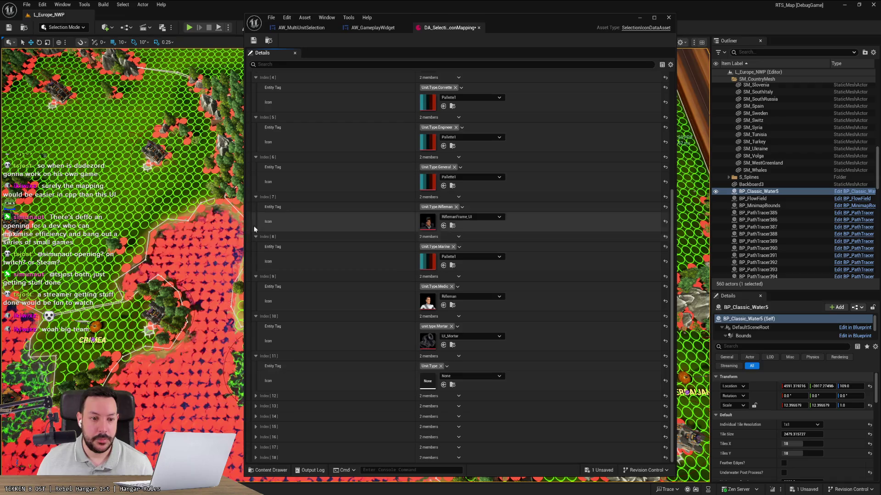
drag(251, 199, 250, 357)
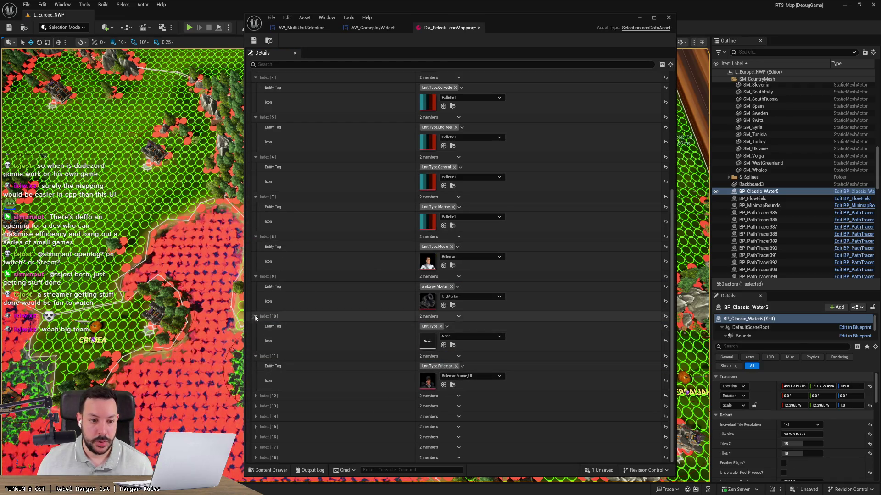
mouse_move(251, 314)
mouse_down()
mouse_move(254, 389)
mouse_move(257, 358)
mouse_up()
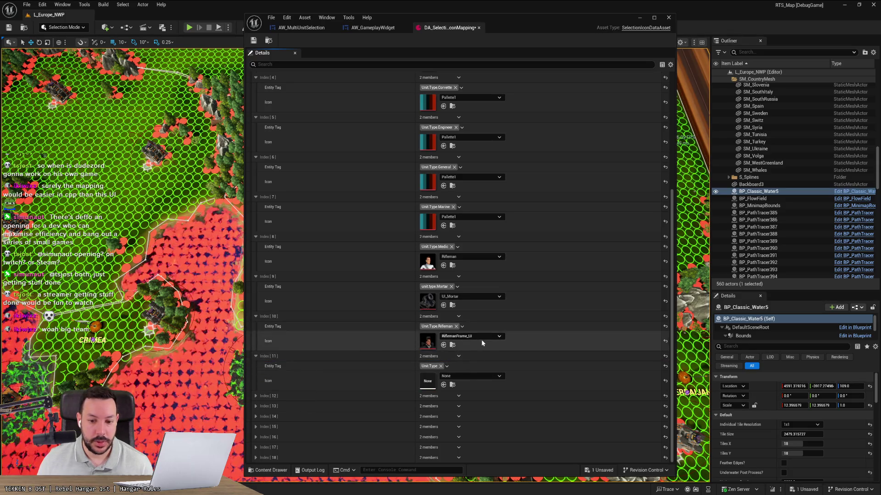
Set the Rifleman mapping's icon to RiflemanFrame_UI
click(471, 336)
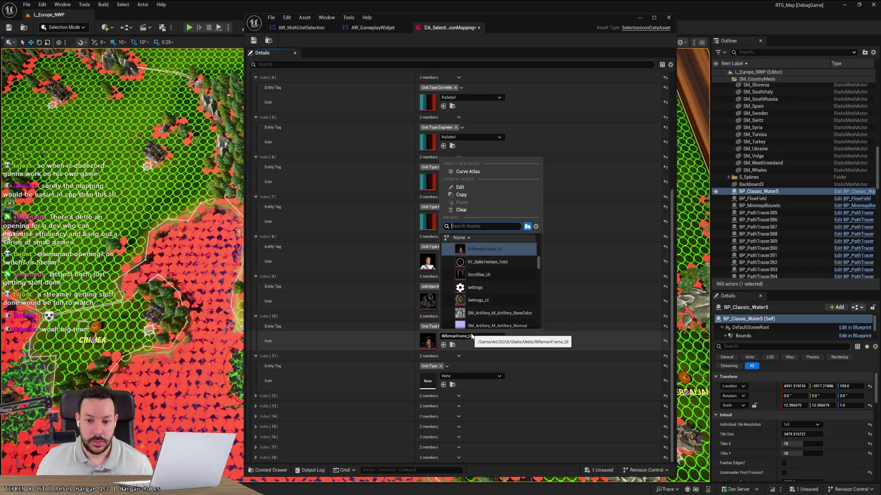
text(rifla)
key(BackSpace)
text(e)
scroll(491, 298, down, 3)
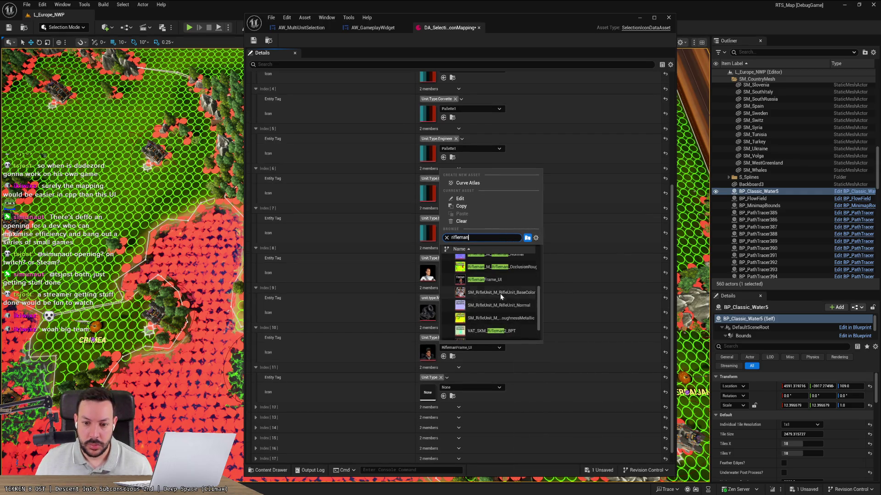
click(499, 279)
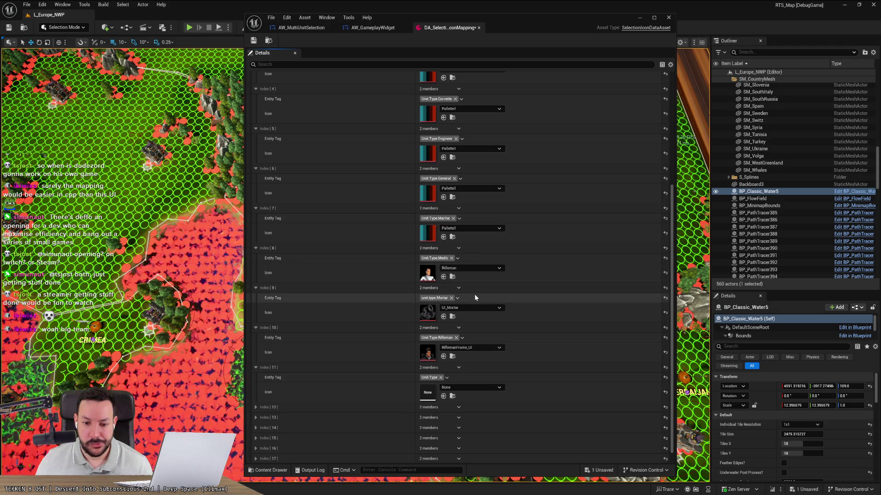
scroll(476, 321, down, 1)
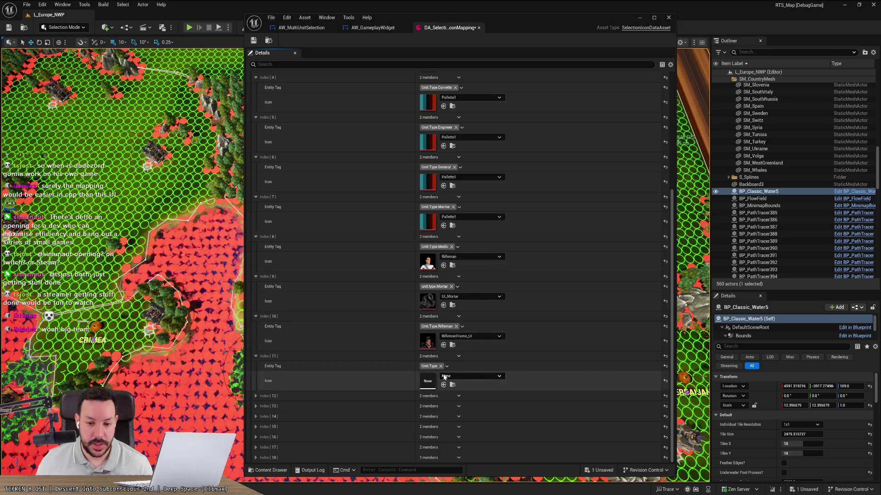
Check the Medic mapping's icon options, leave it on the Rifleman icon, and return to HacknPlan
click(463, 257)
text(m)
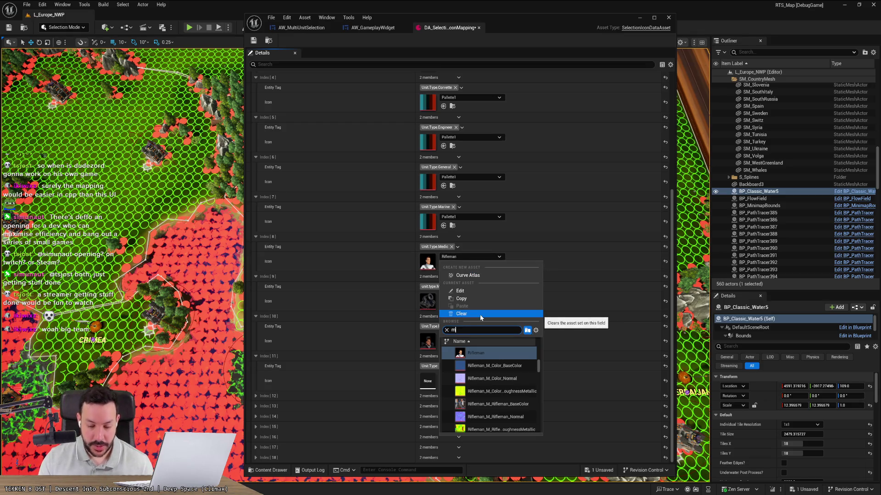
text(edi)
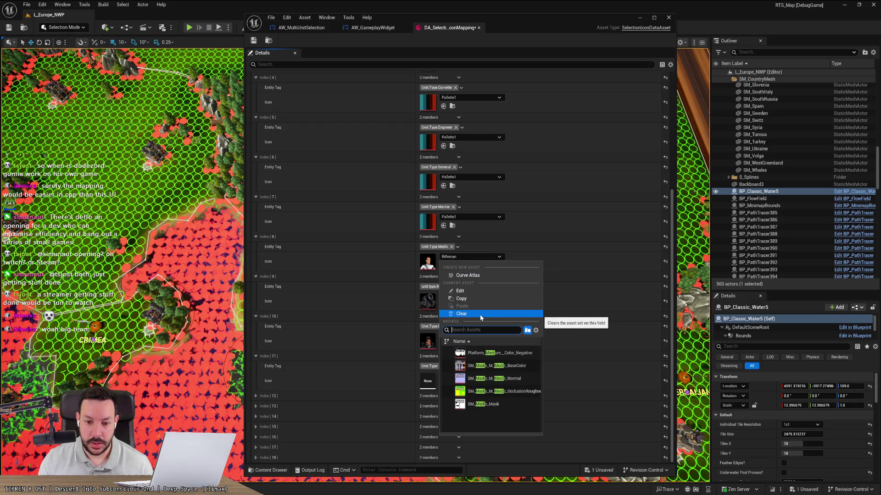
text(rife)
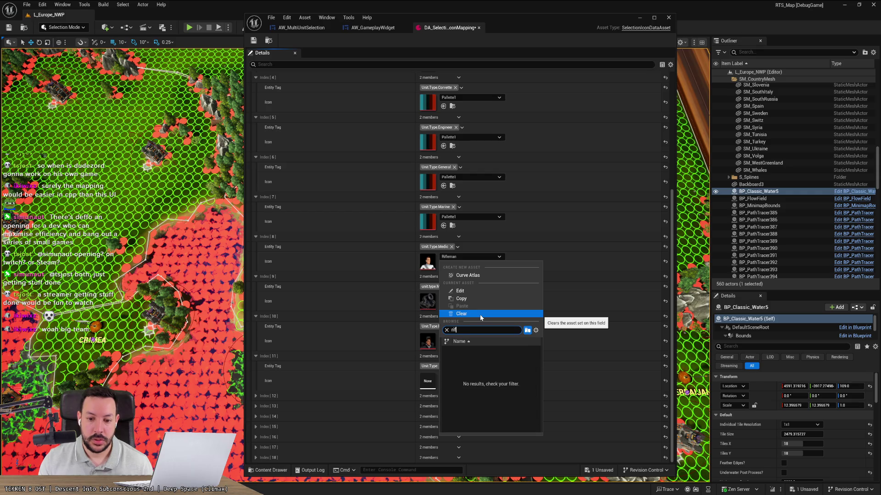
key(Escape)
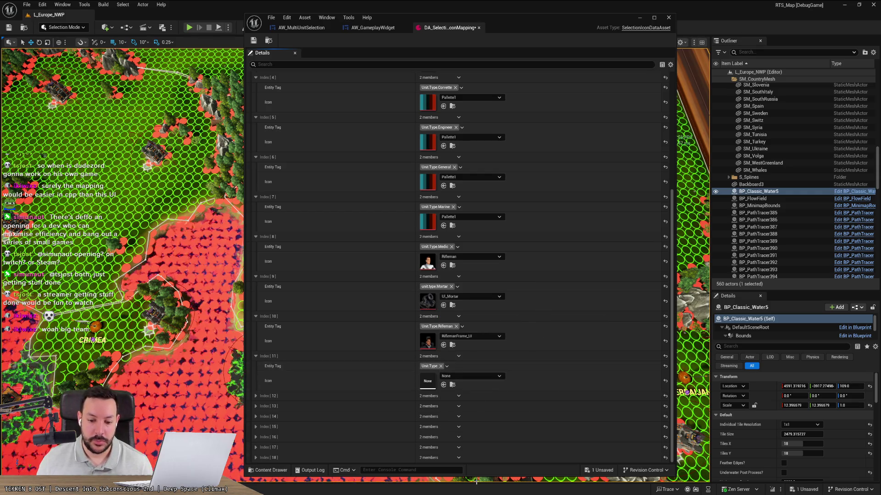
key(alt+Tab)
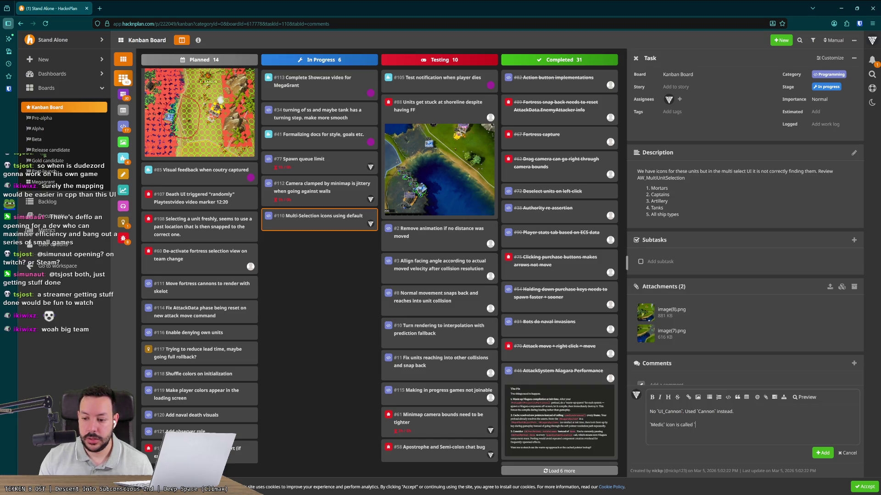
Compare against the Unreal mappings and note in the comment that Medic's icon is named Rifleman
key(alt+Tab)
key(alt+Tab)
key(alt+Tab)
key(alt+Tab)
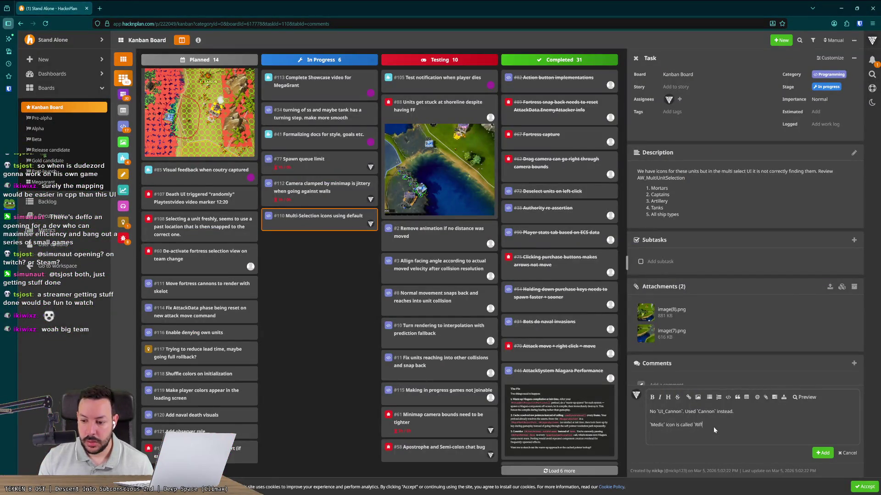
key(alt+Tab)
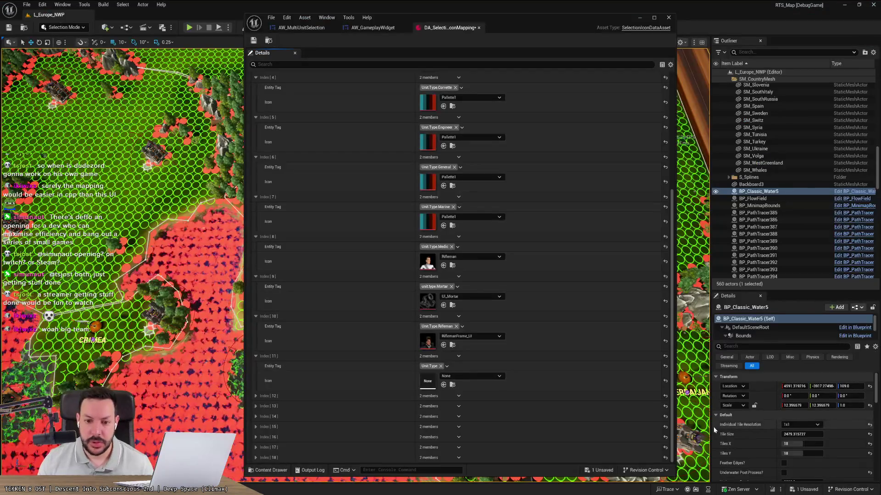
key(alt+Tab)
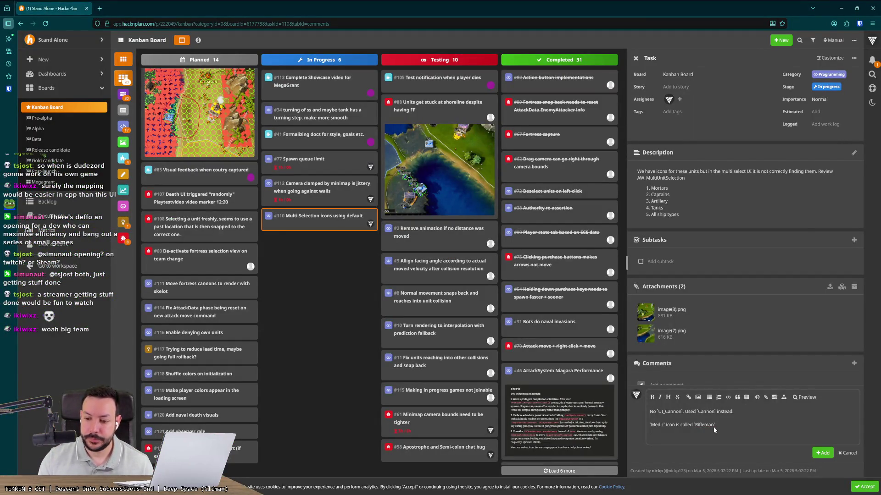
key(alt+Tab)
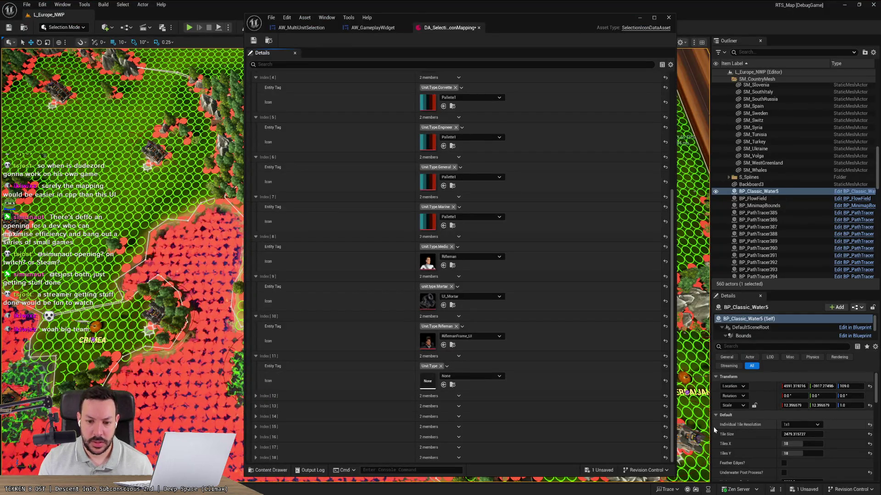
key(alt+Tab)
text(`Rf)
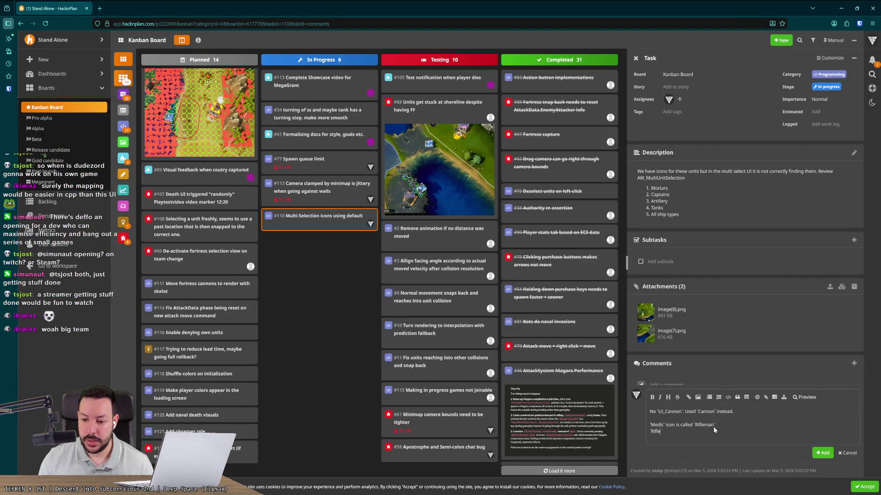
text(icon is called)
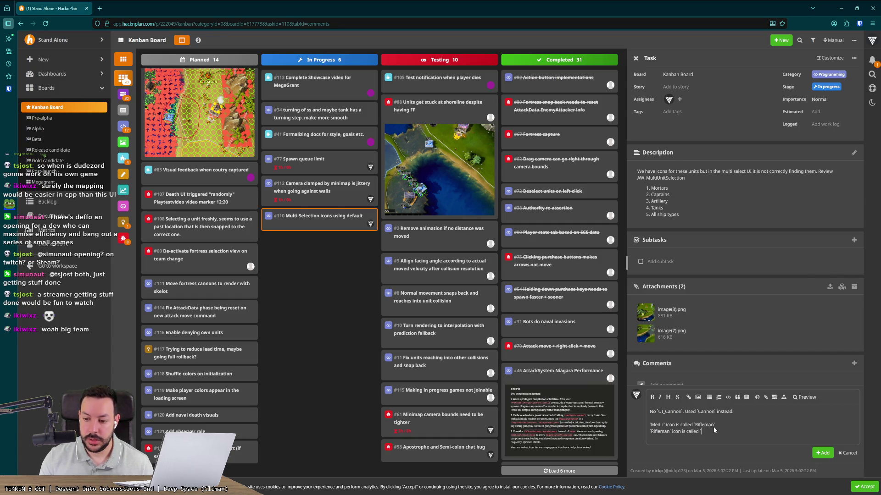
Note Rifleman's icon as RiflemanFrame_UI and begin a 'Missing icons for:' list
key(alt+Tab)
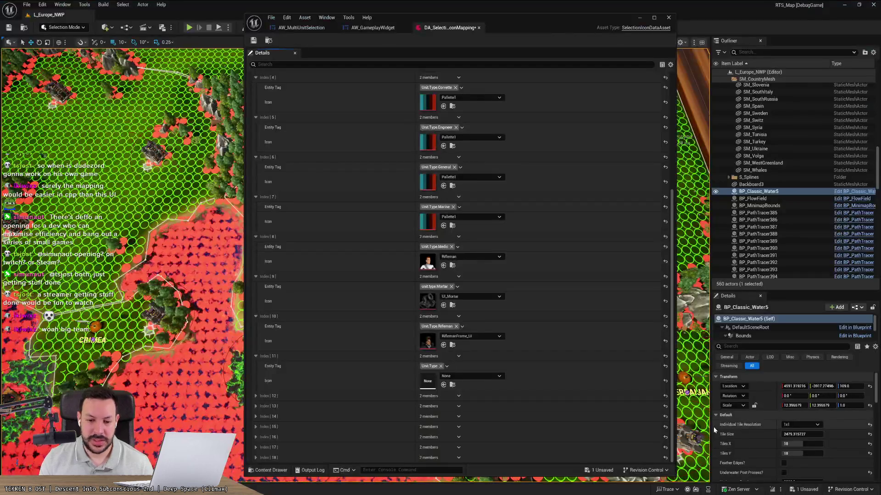
key(alt+Tab)
text(`Rifleman` icon is called `RiflemanFrame)
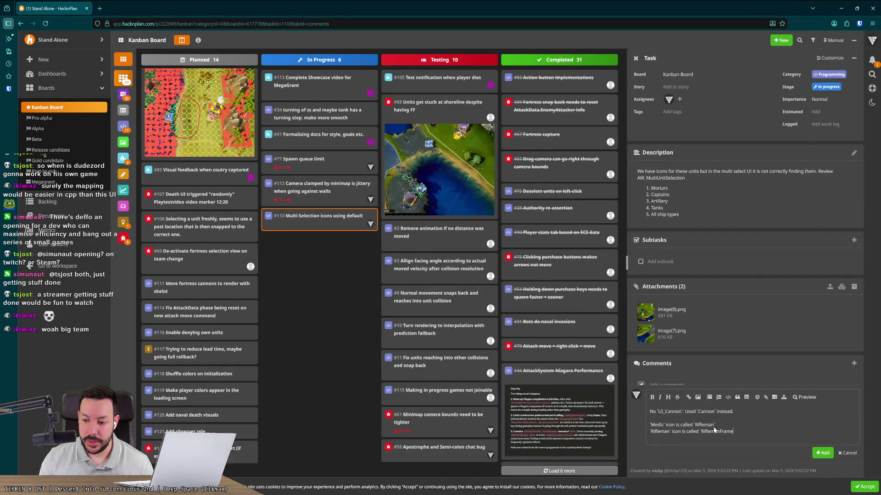
key(alt+Tab)
key(alt+Tab)
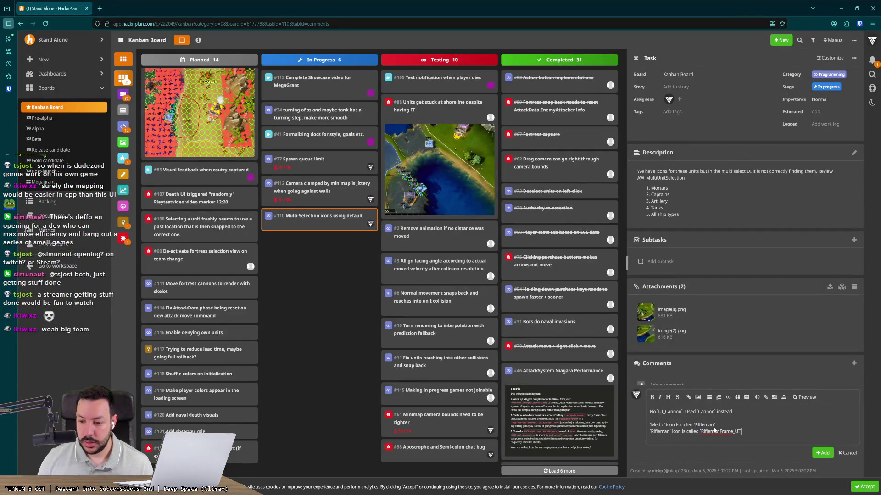
key(Return)
key(Return)
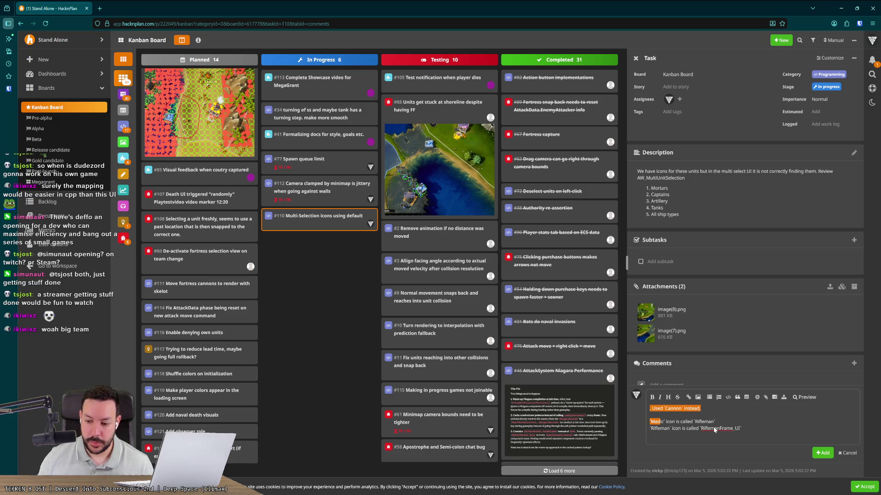
text(Missi)
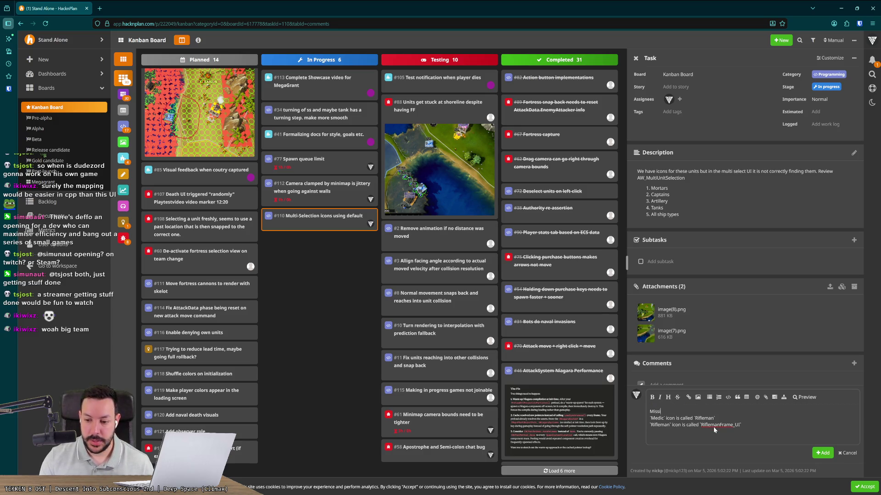
key(Return)
Confirm in Unreal that the Captain mapping keeps the UI_Captain icon
key(alt+Tab)
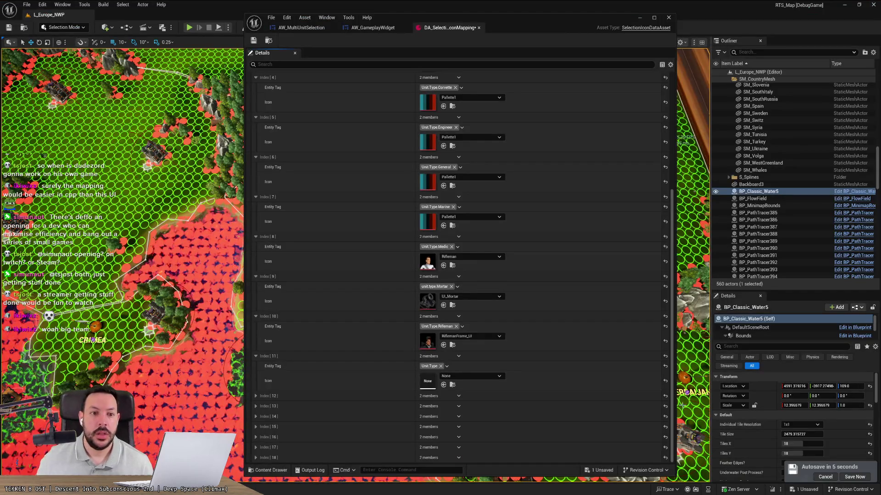
scroll(585, 216, up, 2)
scroll(589, 213, up, 3)
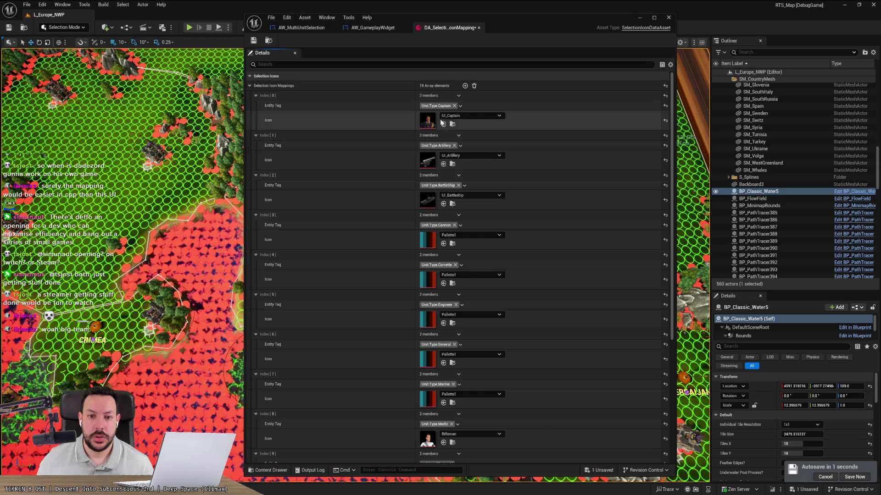
click(465, 115)
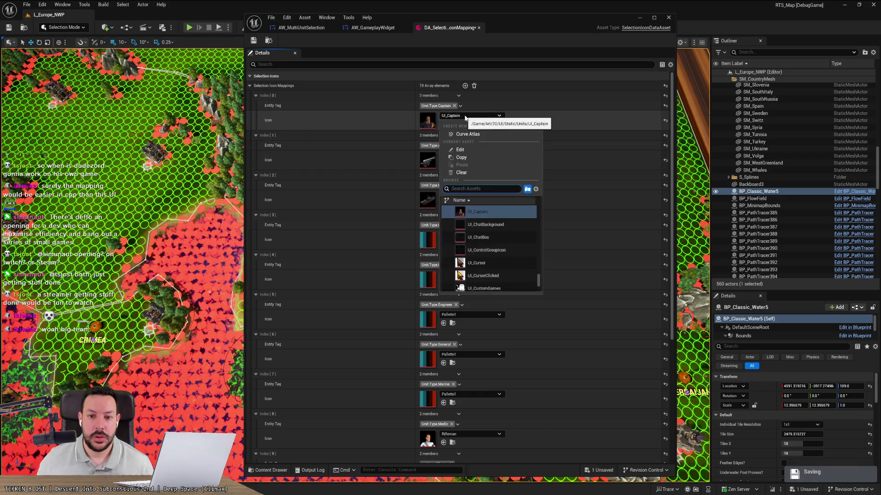
click(464, 116)
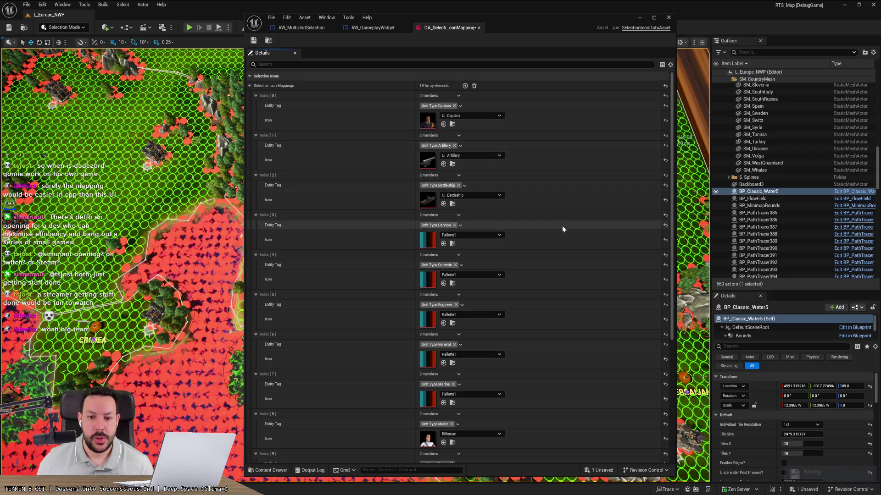
key(alt+Tab)
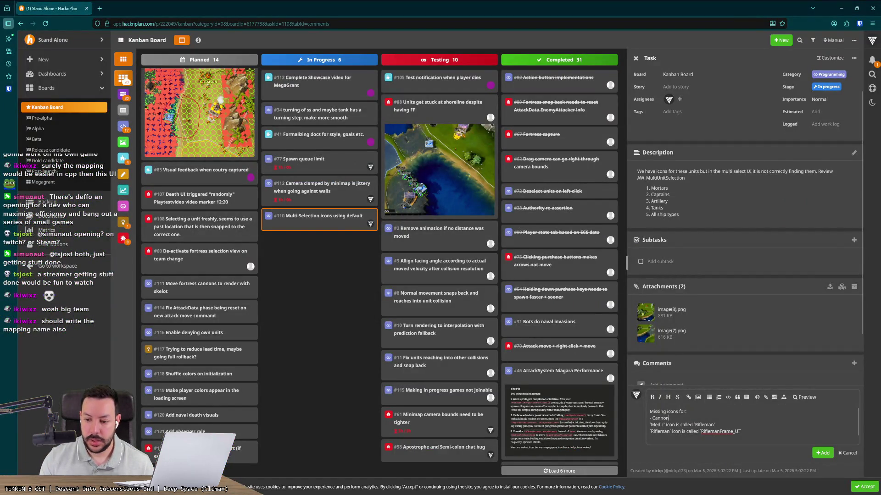
Add Corvette to the missing-icons list and remove a stray blank line
key(Return)
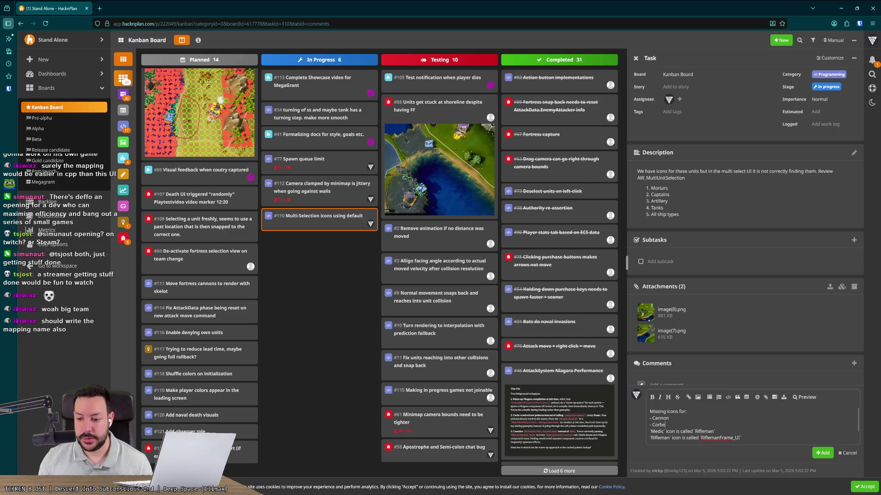
text(tte)
key(Return)
key(alt+Tab)
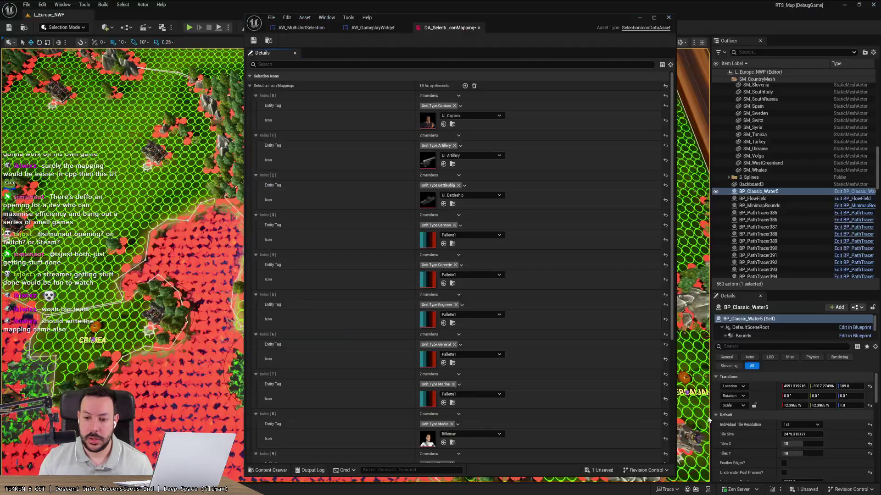
key(alt+Tab)
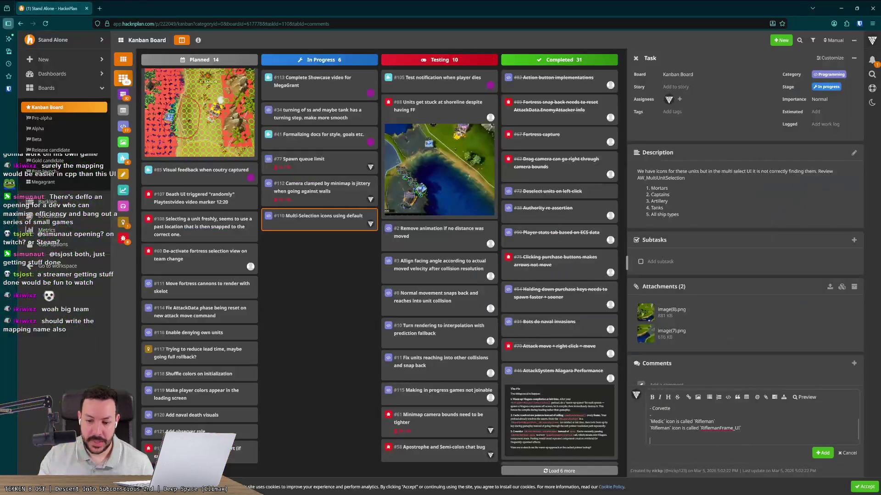
key(BackSpace)
key(BackSpace)
text(- Engineer)
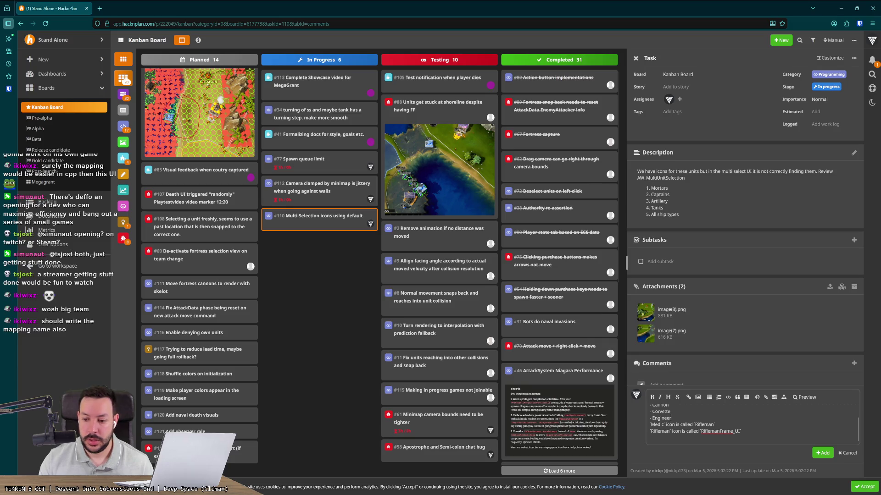
Add the Engineer and General lines after checking the mapping asset
key(Return)
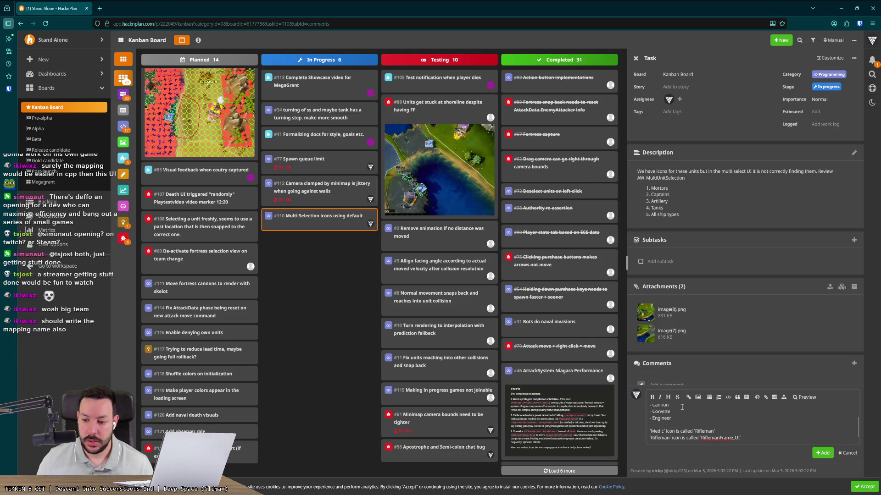
scroll(683, 430, up, 1)
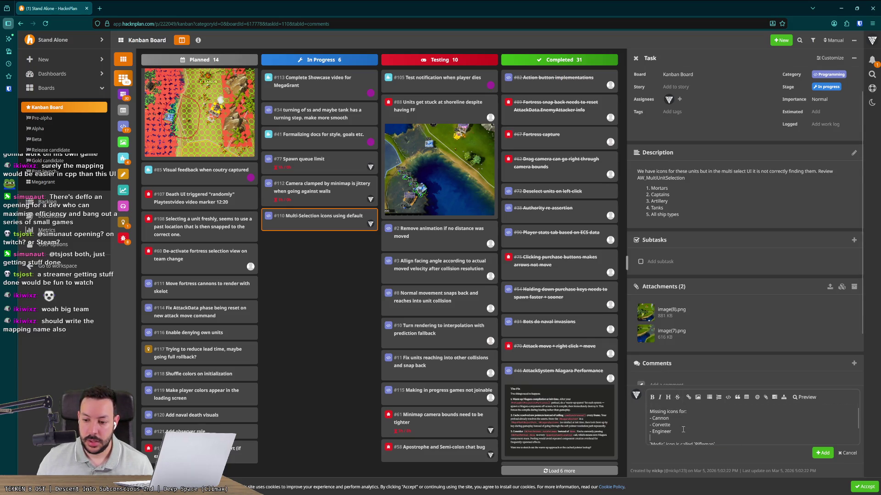
scroll(683, 430, down, 2)
key(alt+Tab)
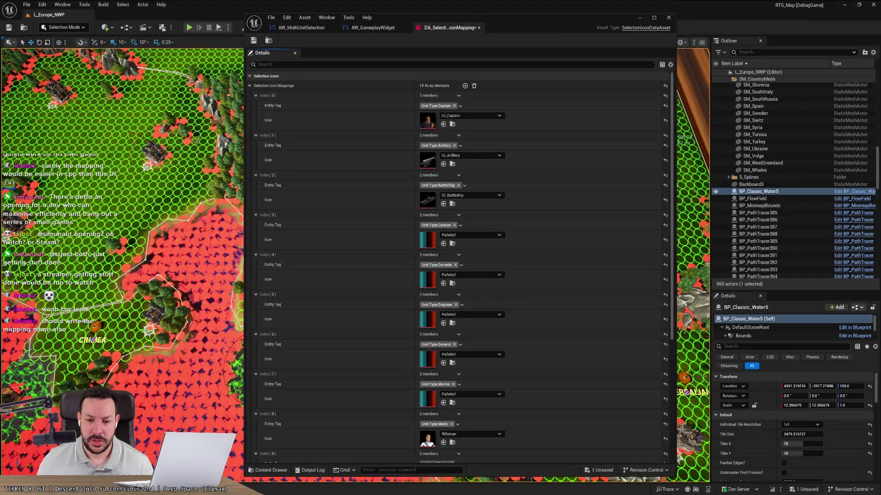
key(alt+Tab)
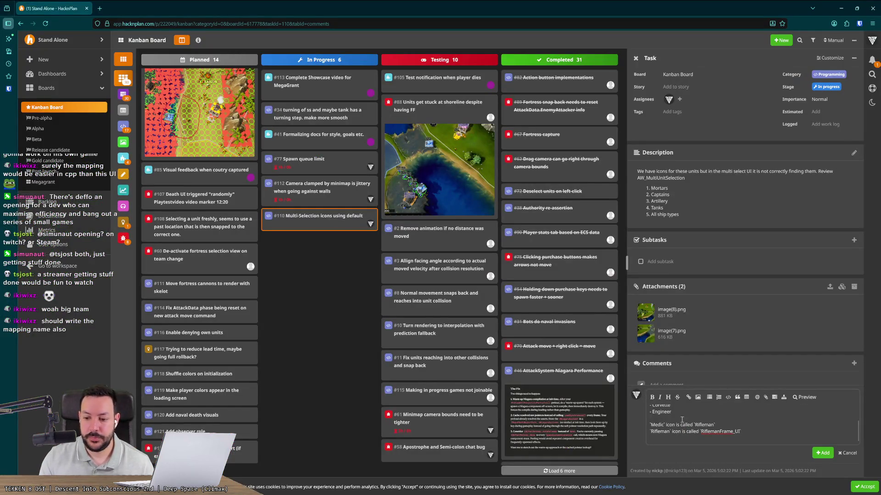
key(alt+Tab)
key(alt+Tab)
key(Return)
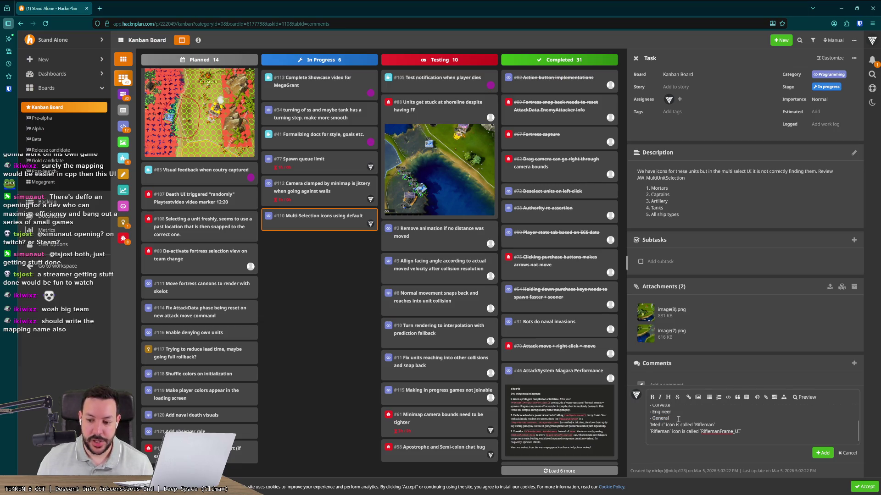
Add '- Marine' to the missing-icons list after comparing with Unreal
key(alt+Tab)
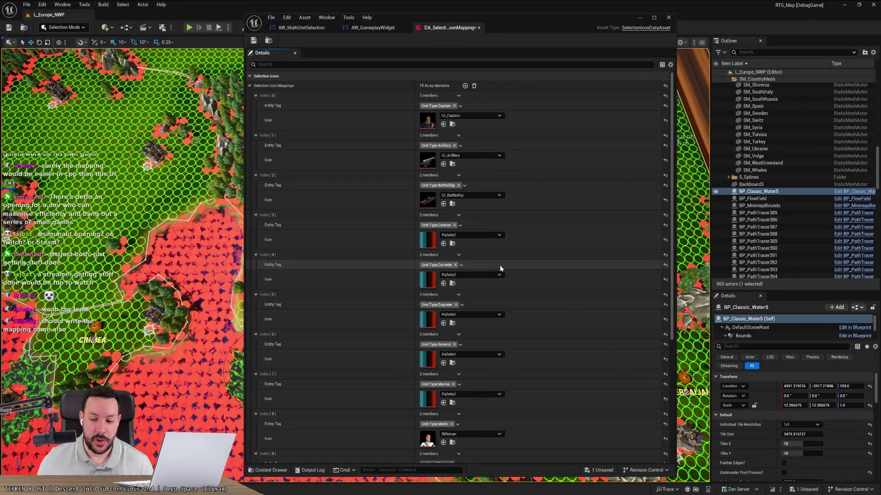
key(alt+Tab)
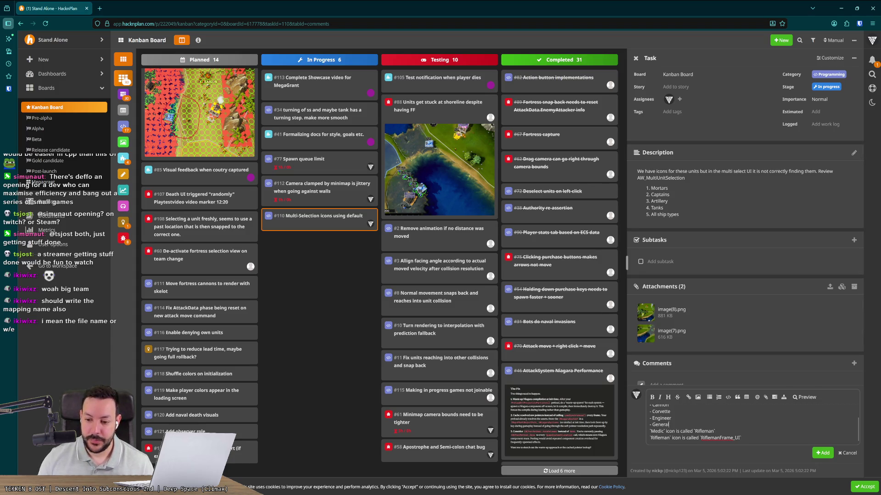
key(Return)
text(- Marine)
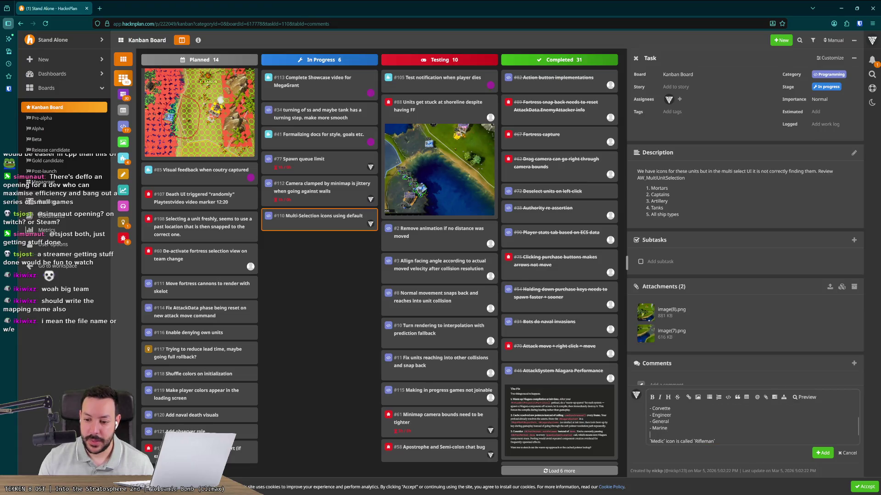
key(alt+Tab)
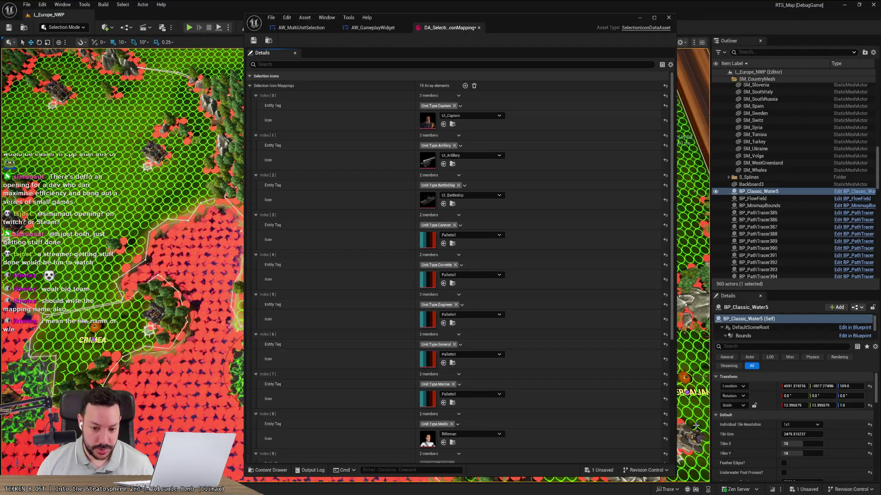
key(alt+Tab)
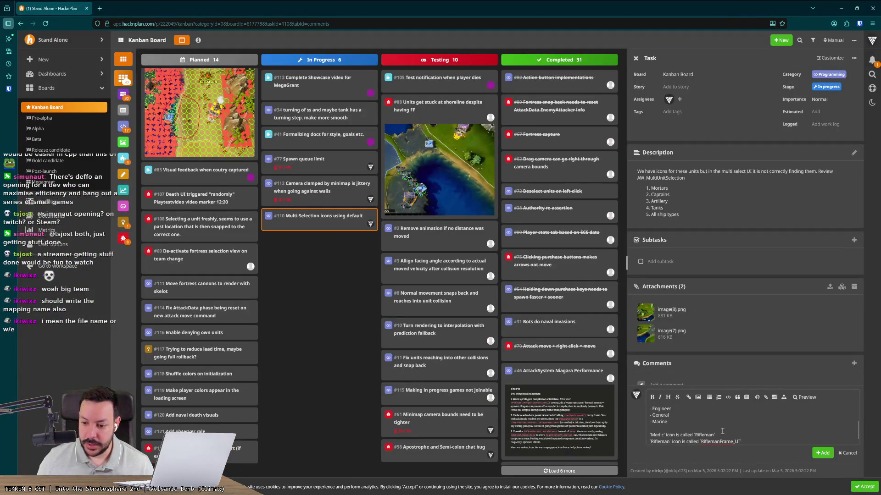
Scroll the Unreal icon mapping to review the remaining unit entries
key(alt+Tab)
scroll(564, 407, down, 2)
scroll(571, 404, down, 3)
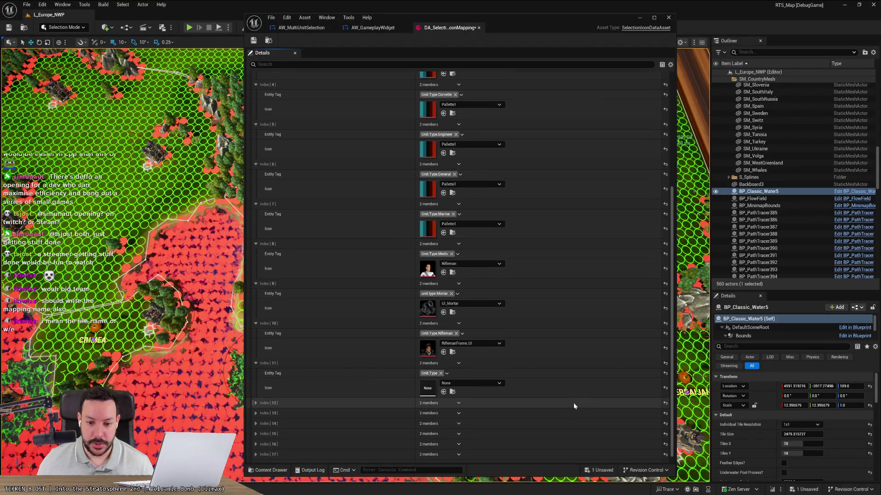
key(alt+Tab)
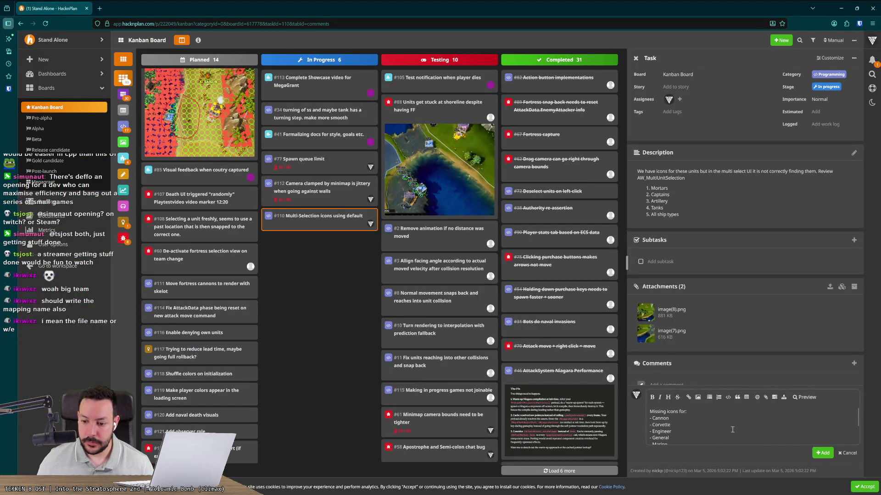
key(alt+Tab)
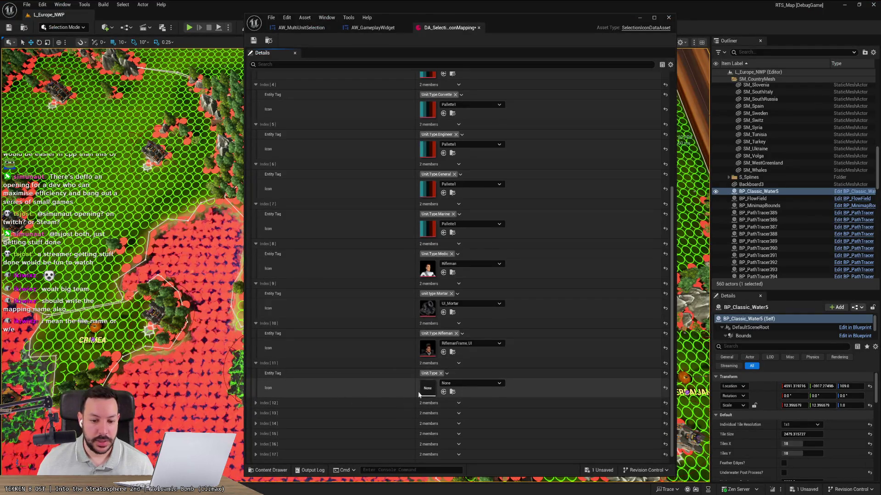
Tag entry 11 of the icon mapping as Unit.Type.Tank
click(457, 382)
click(412, 384)
click(447, 373)
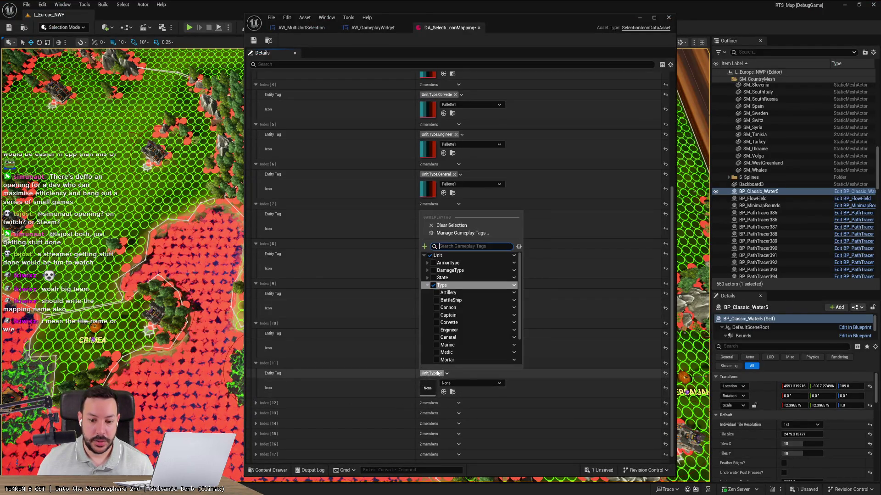
click(468, 341)
click(257, 404)
click(257, 403)
Tag entries 12 and 13 as Unit.Type.TransportShip and Unit.Type.WarShip
click(426, 254)
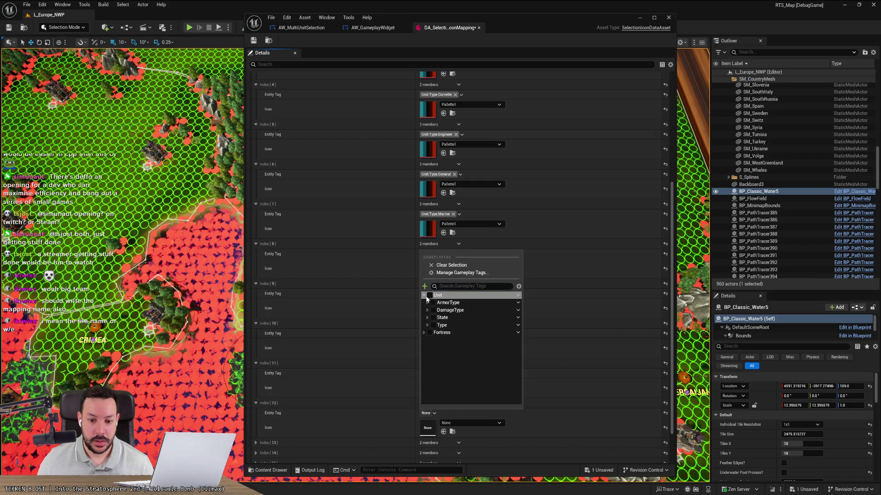
click(427, 325)
scroll(426, 331, down, 2)
click(436, 386)
click(257, 443)
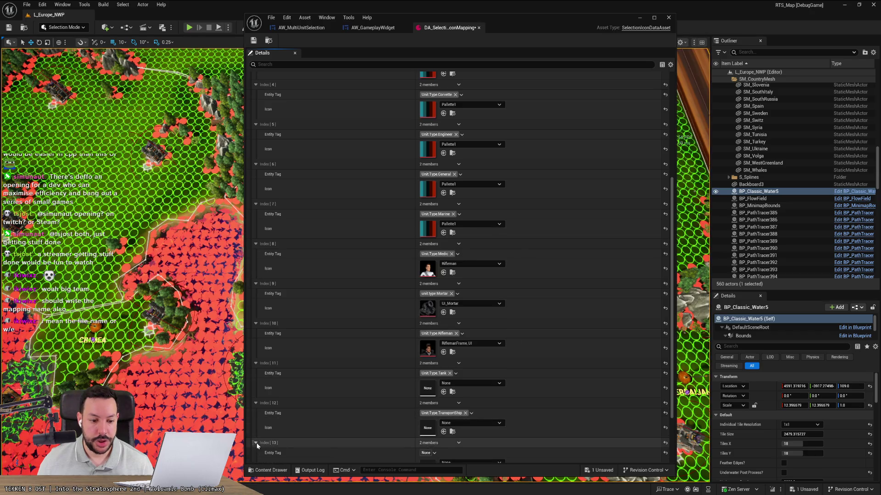
scroll(386, 415, down, 2)
click(426, 408)
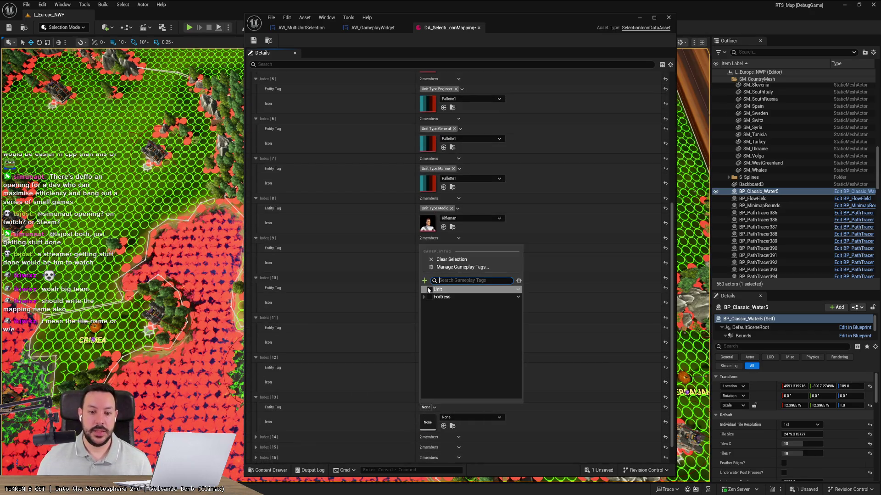
click(427, 319)
scroll(436, 353, down, 2)
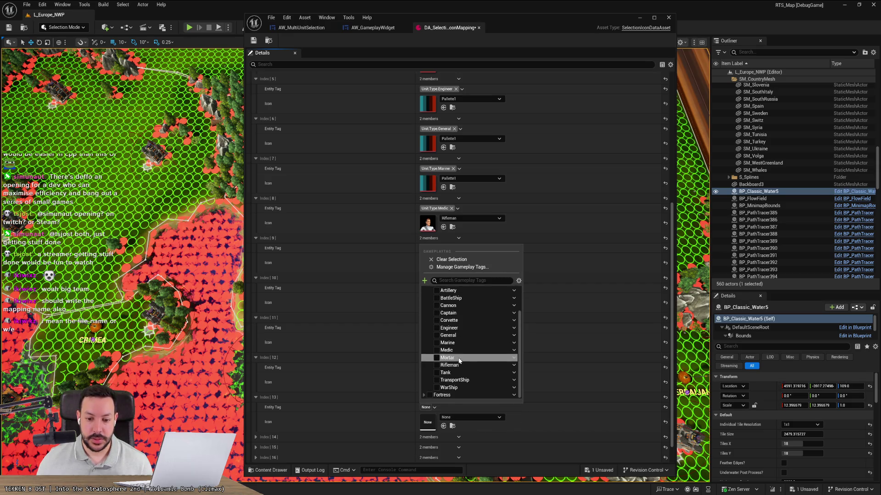
click(438, 388)
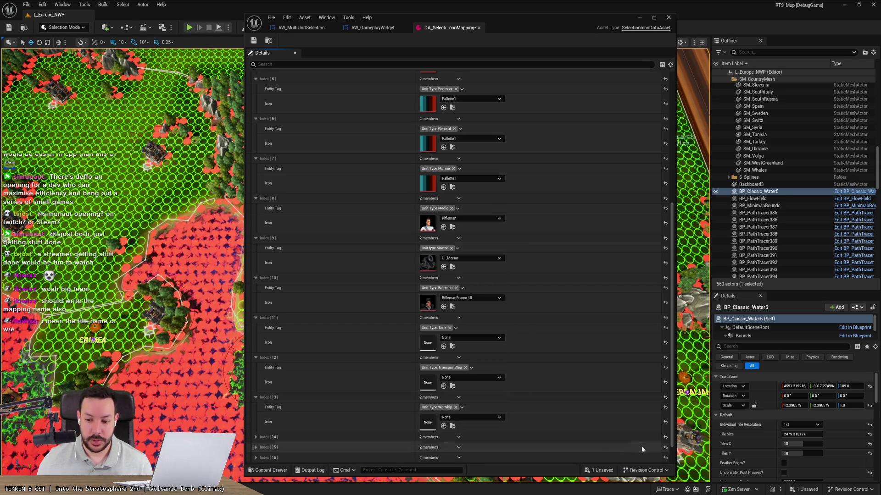
Delete the leftover empty array entries after WarShip
scroll(427, 436, down, 1)
click(459, 416)
click(473, 443)
click(459, 416)
click(461, 422)
click(459, 419)
click(467, 436)
click(460, 427)
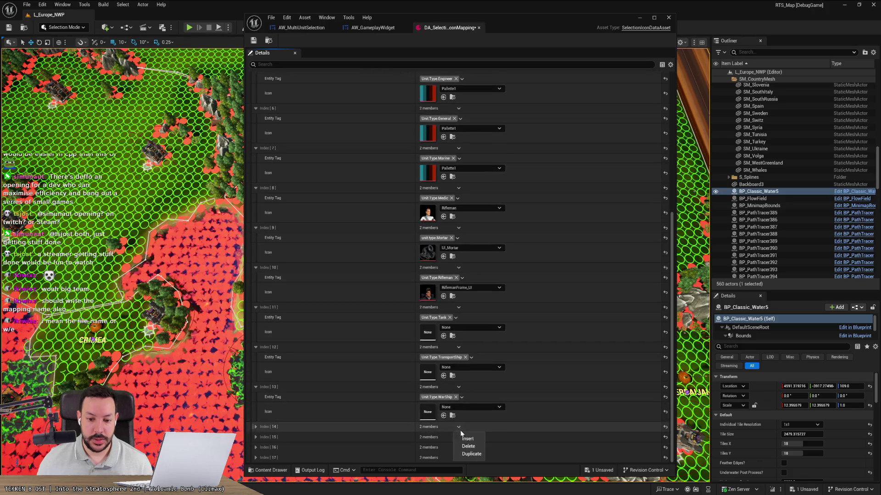
click(467, 447)
click(459, 438)
click(466, 456)
click(459, 454)
click(467, 467)
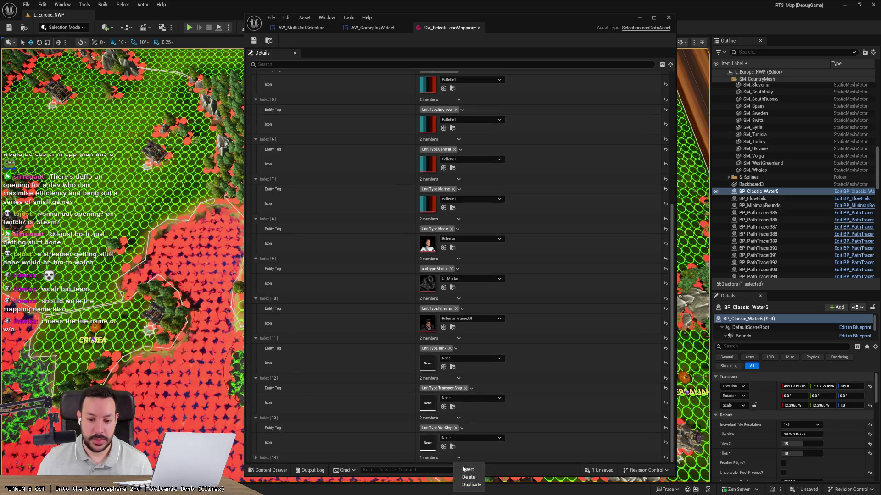
click(458, 457)
click(467, 477)
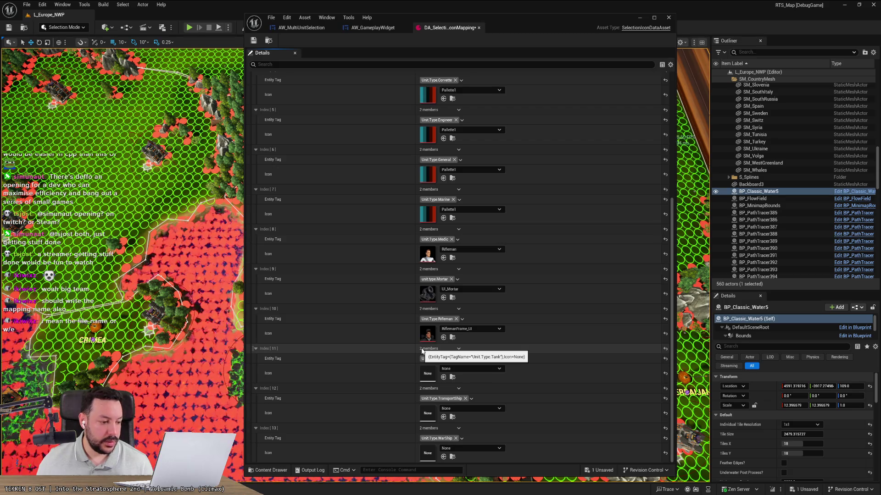
key(alt+Tab)
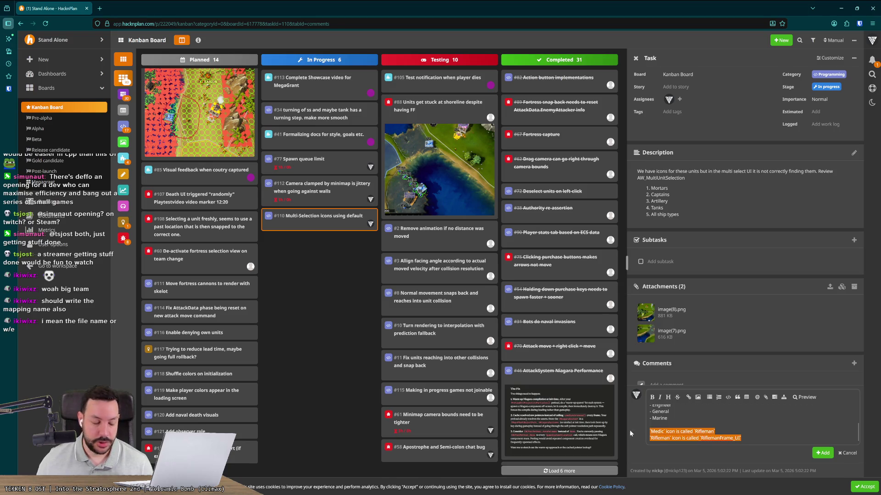
key(alt+Tab)
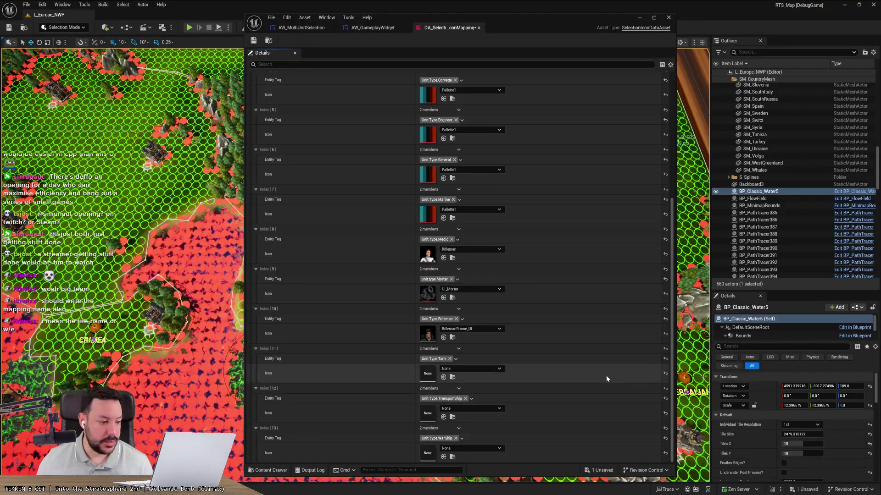
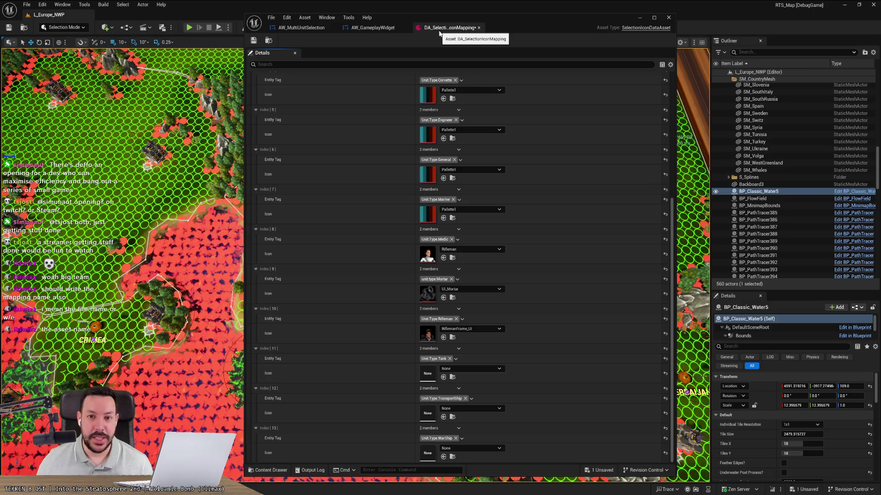
Draft a task #110 comment naming DA_SelectionIconMapping, listing units missing icons, and noting Medic and Rifleman icon names
key(alt+Tab)
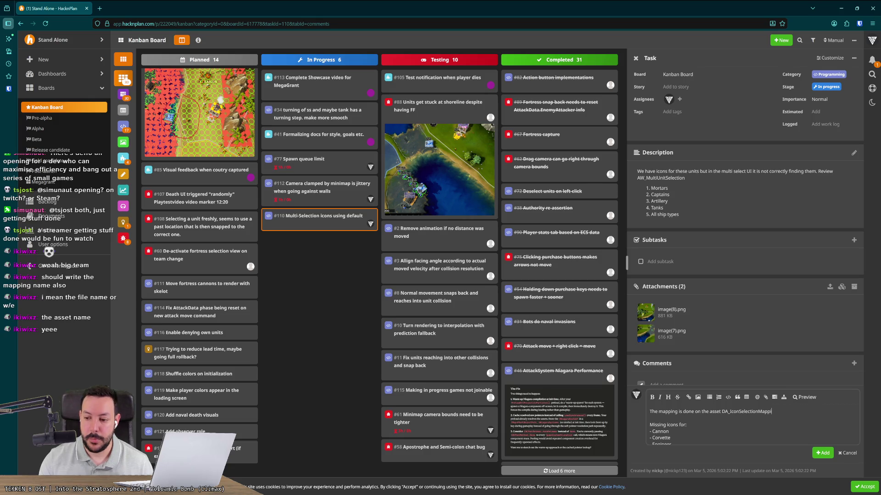
key(alt+Tab)
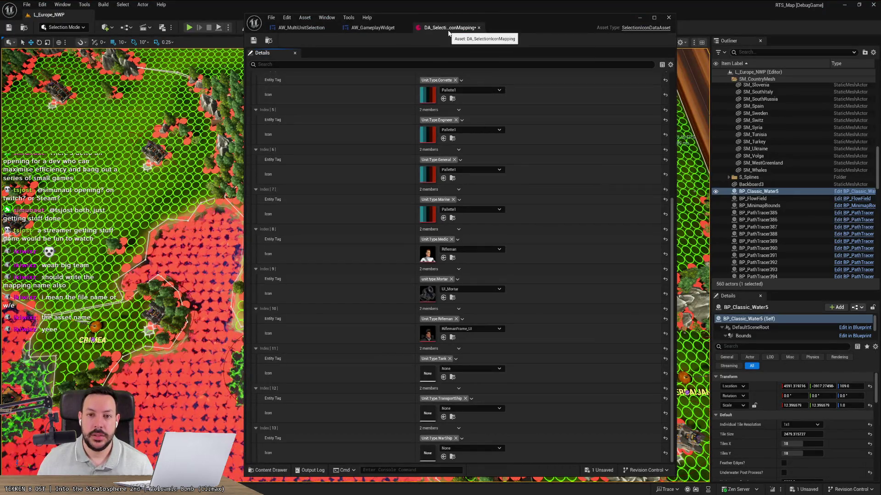
key(alt+Tab)
scroll(696, 423, up, 2)
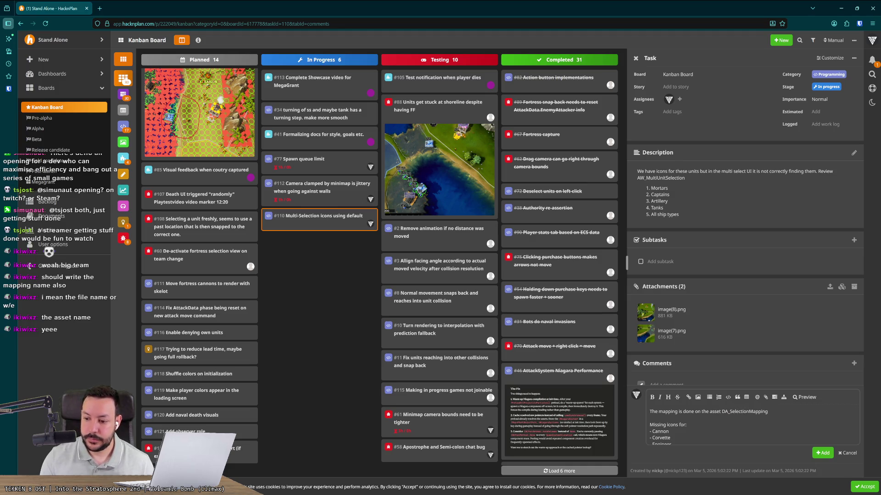
key(alt+Tab)
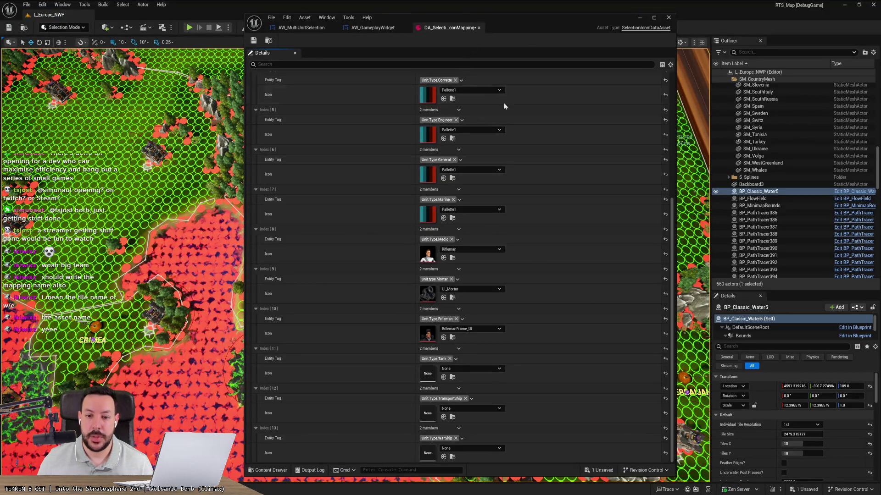
key(alt+Tab)
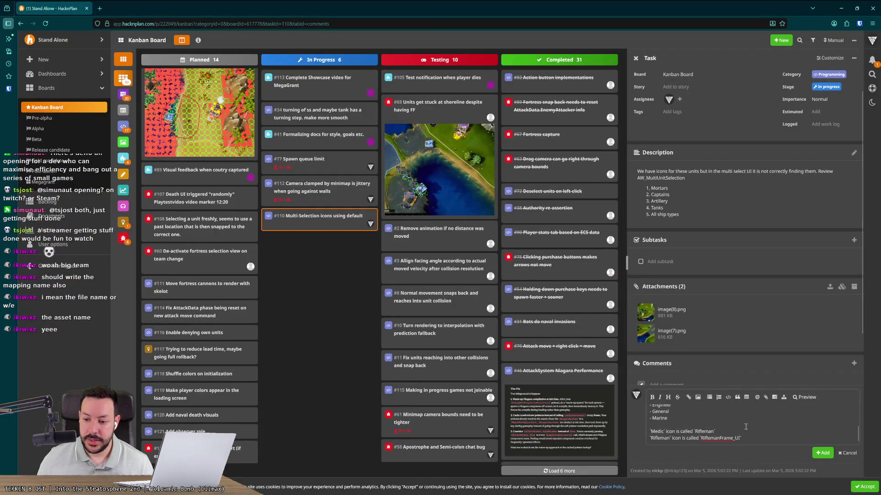
scroll(747, 425, up, 1)
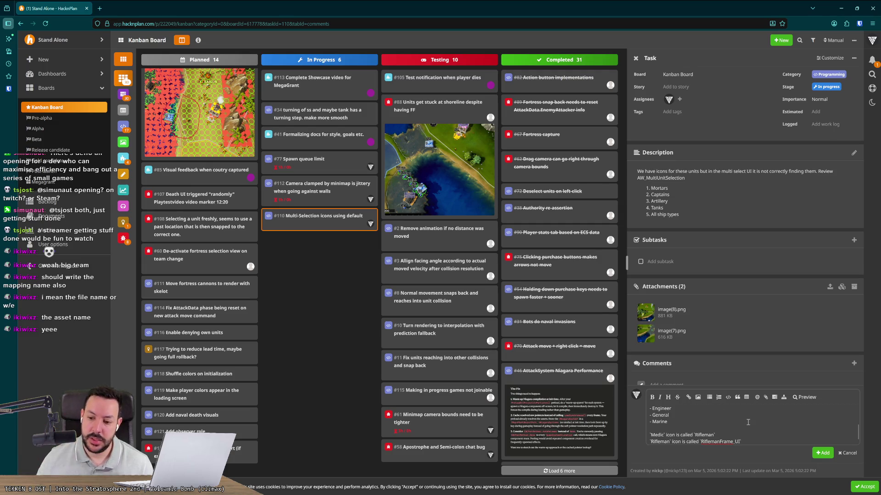
key(alt+Tab)
click(491, 368)
Assign TankFrame_UI to the Tank entry and add a Tank line to the task comment
text(tank)
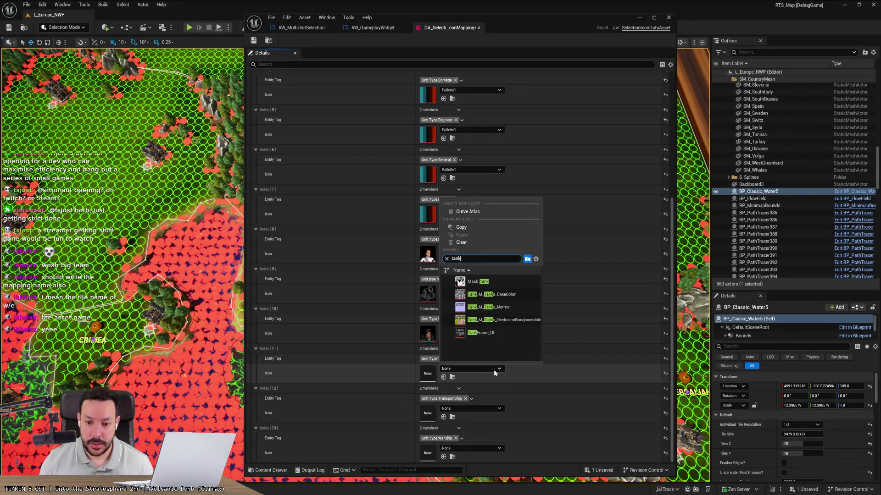
key(Escape)
key(alt+Tab)
key(Return)
key(Return)
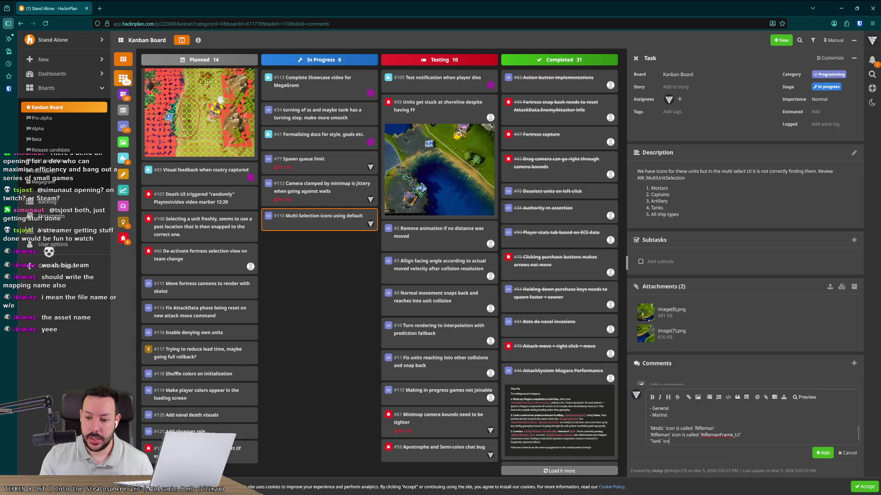
key(alt+Tab)
key(alt+Tab)
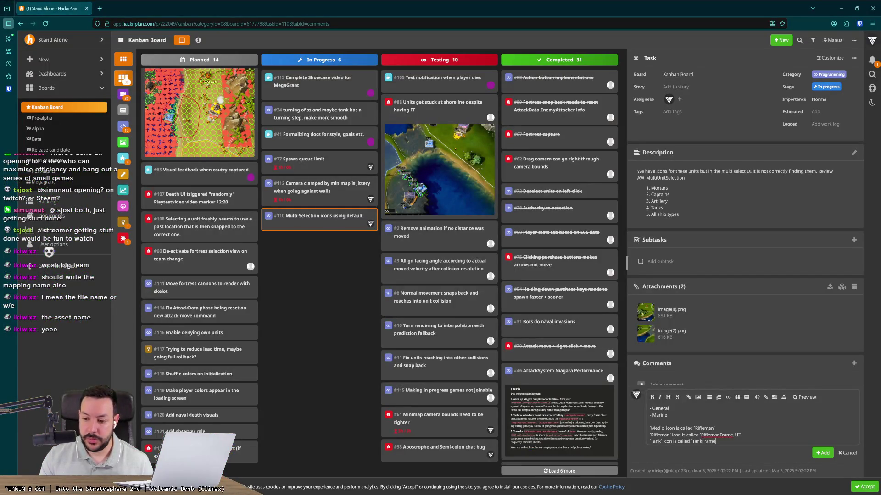
key(alt+Tab)
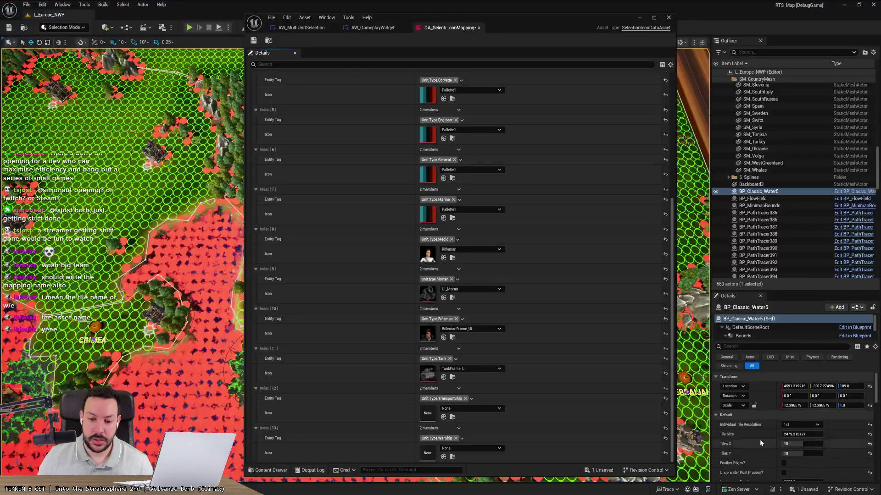
Search 'transport' and 'hip' for a TransportShip icon, closing the picker without choosing one
click(483, 408)
text(transport)
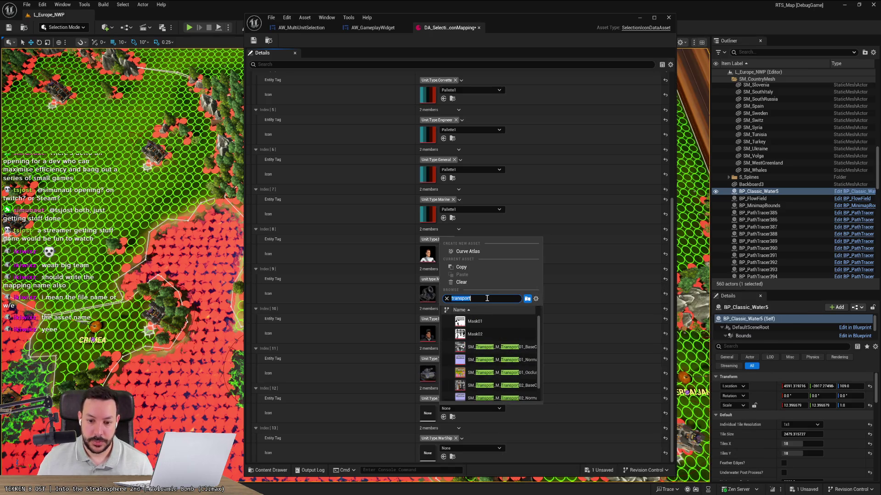
text(hip)
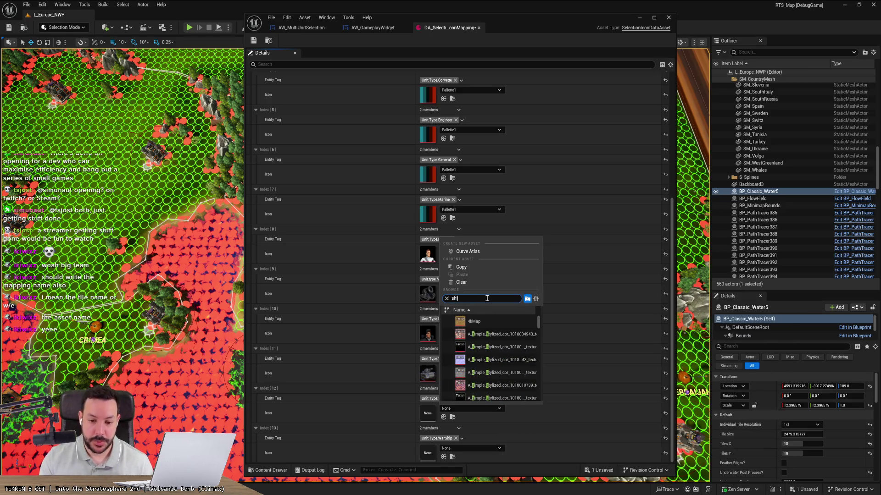
drag(540, 323, 530, 378)
mouse_move(530, 378)
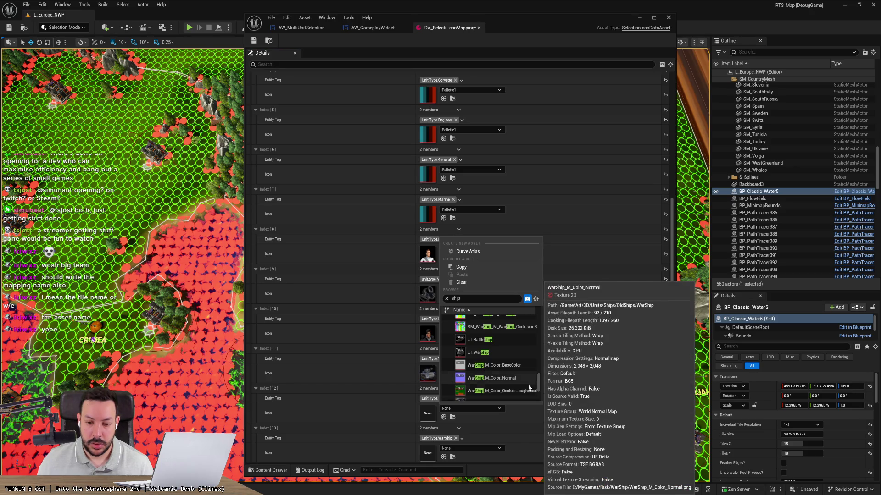
click(524, 437)
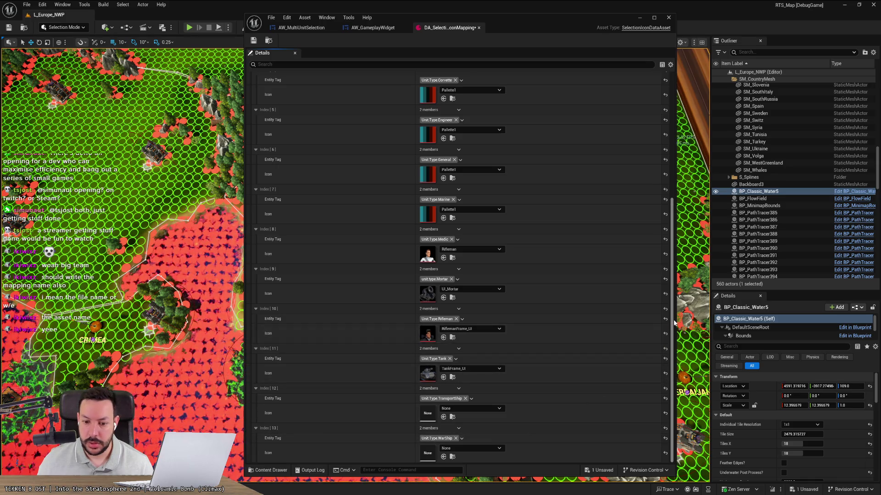
scroll(653, 175, up, 5)
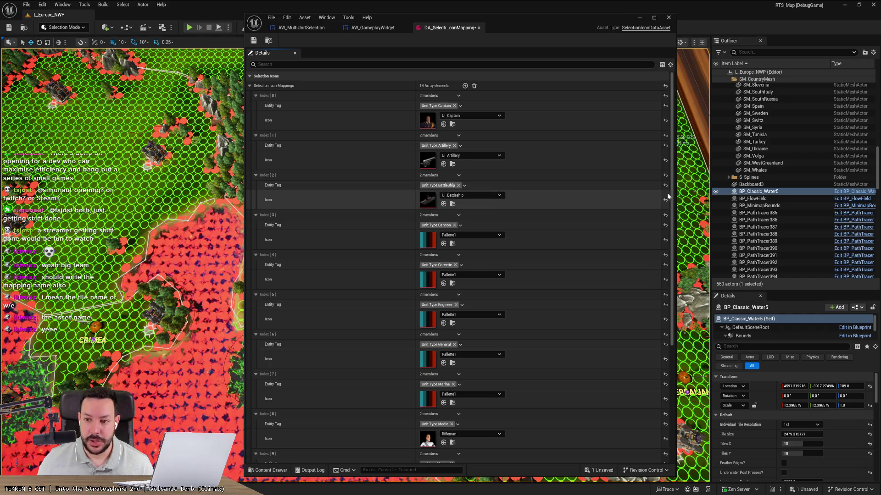
Give the WarShip entry the UI_Warship icon using a 'warsh' search
drag(672, 211, 673, 337)
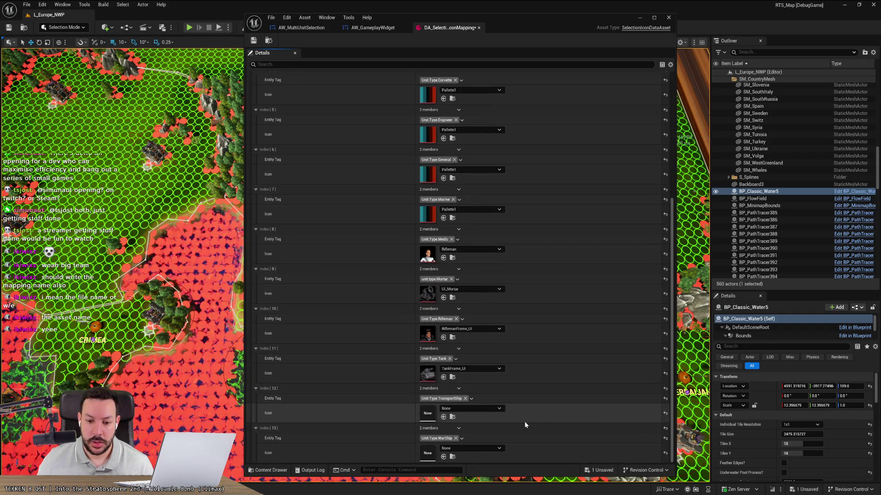
click(483, 448)
text(wars)
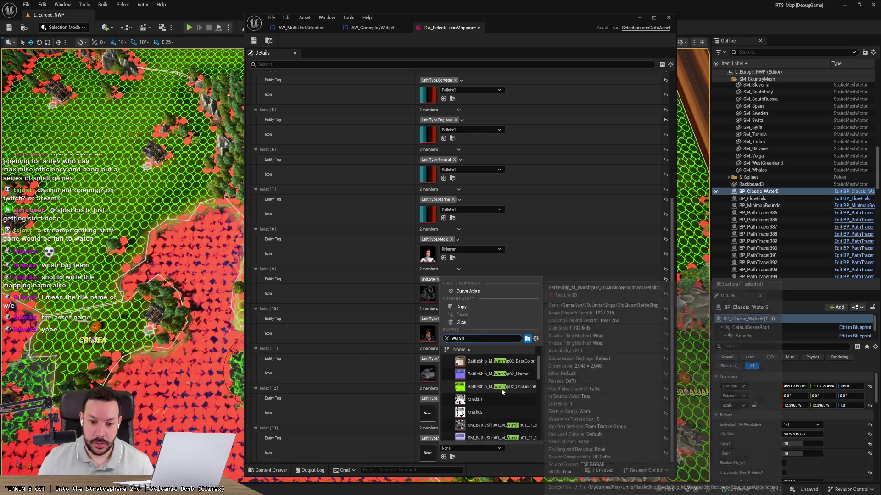
text(h)
mouse_move(536, 365)
mouse_down()
mouse_move(540, 442)
mouse_move(540, 409)
mouse_up()
click(516, 416)
Give the TransportShip entry the UI_Frigate icon, preview the texture, and close its tab
click(470, 410)
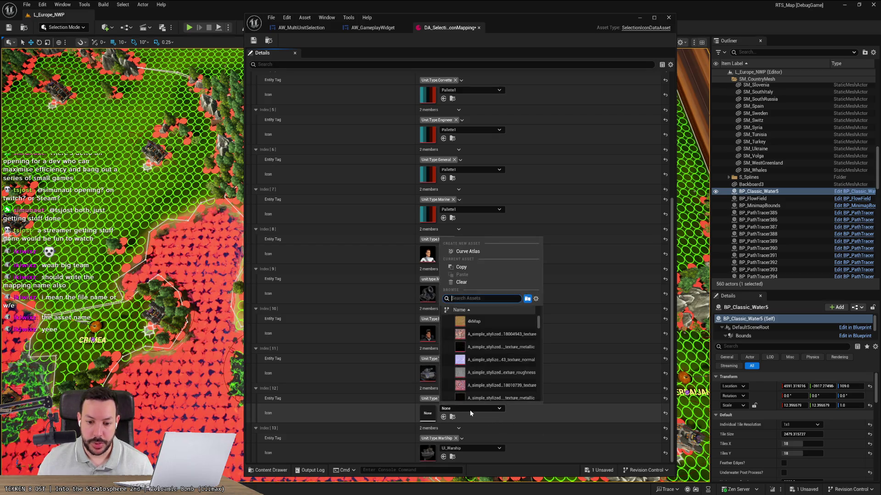
text(frig)
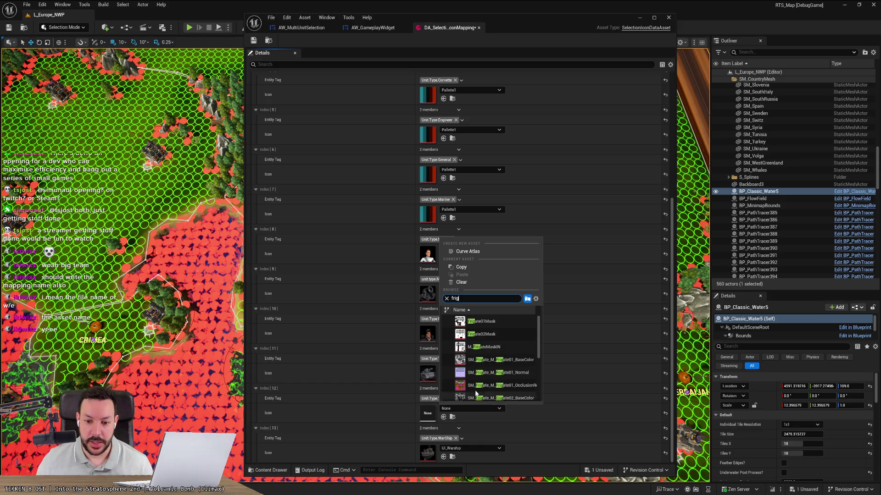
drag(539, 339, 535, 387)
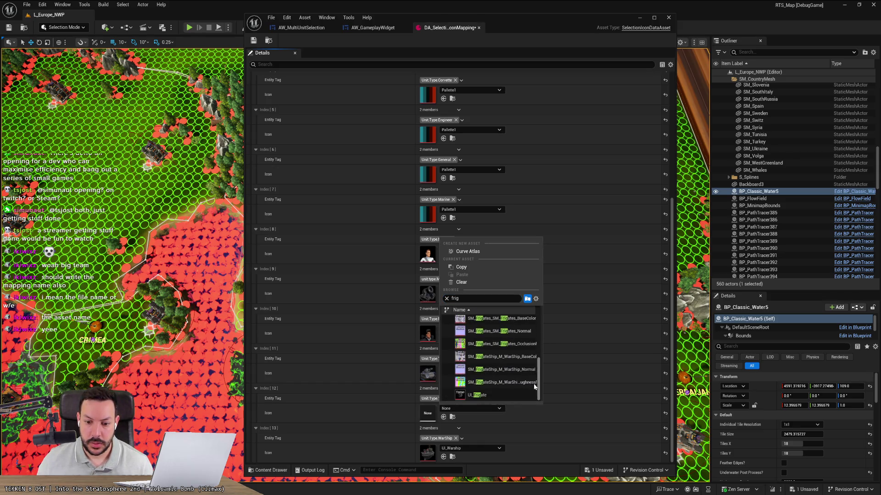
click(519, 392)
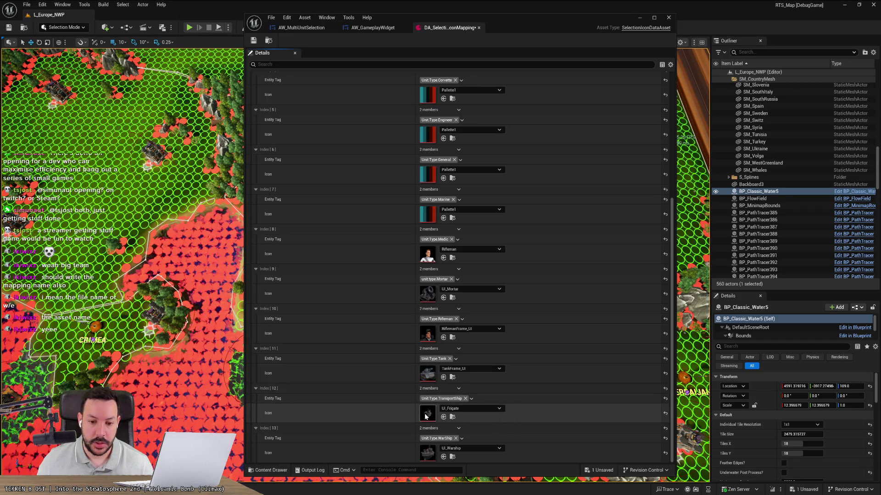
double_click(425, 414)
scroll(404, 319, up, 10)
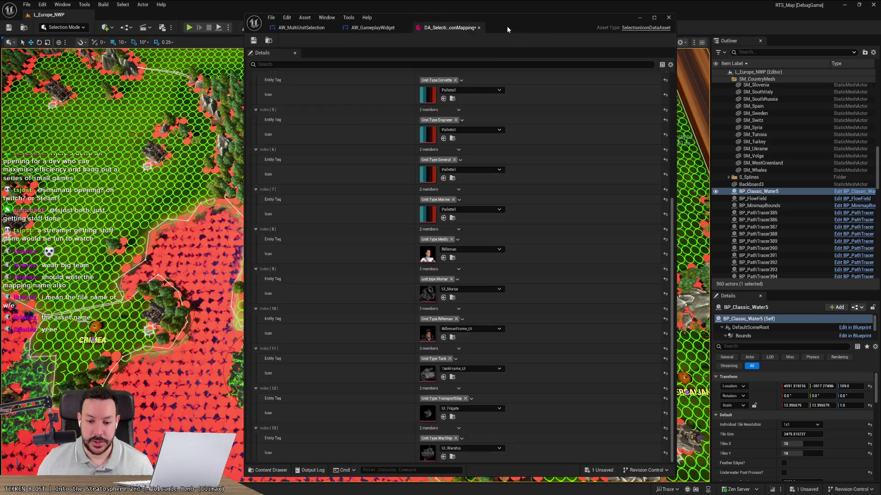
middle_click(508, 27)
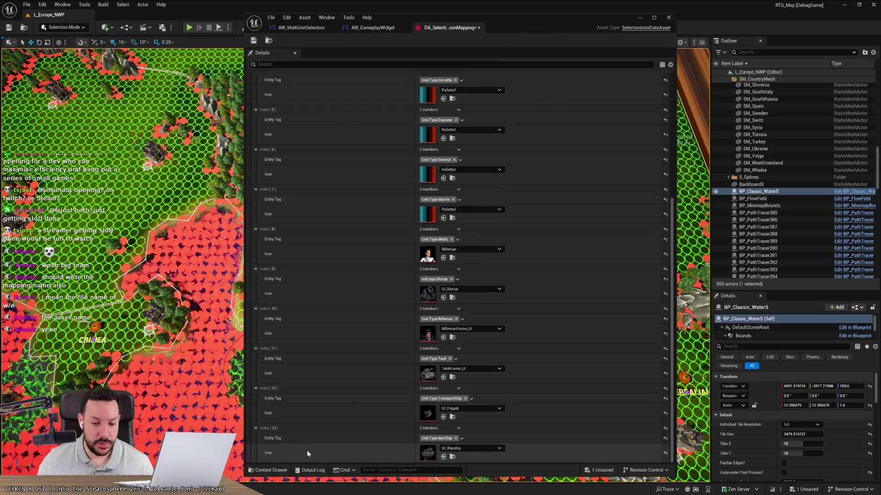
Browse the WarShip entry's gameplay tag picker, expanding the unit type and Fortress tags
click(434, 440)
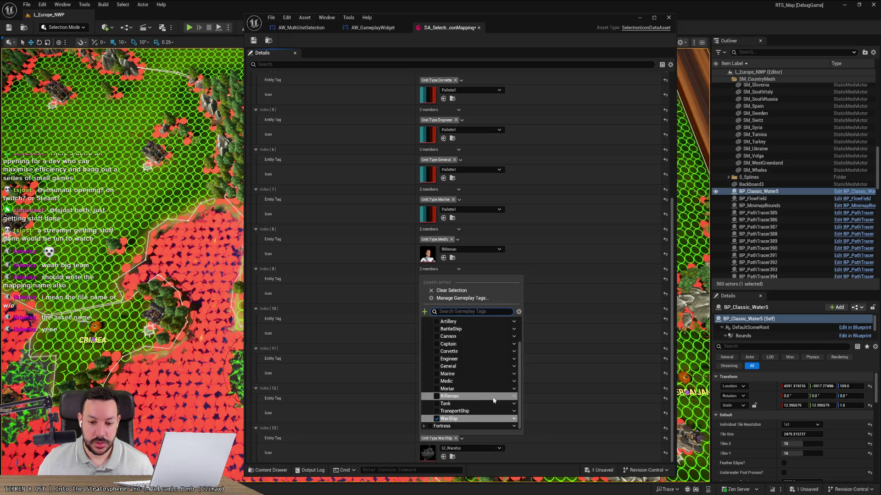
scroll(472, 365, up, 2)
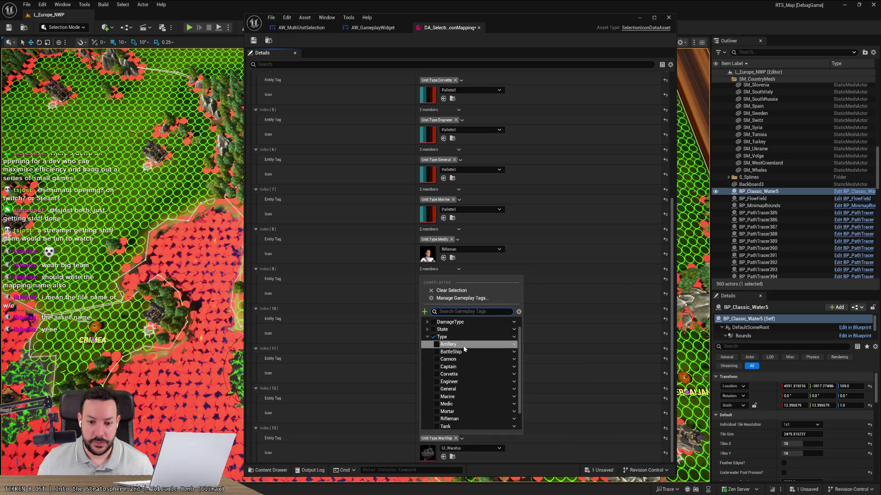
scroll(463, 376, down, 2)
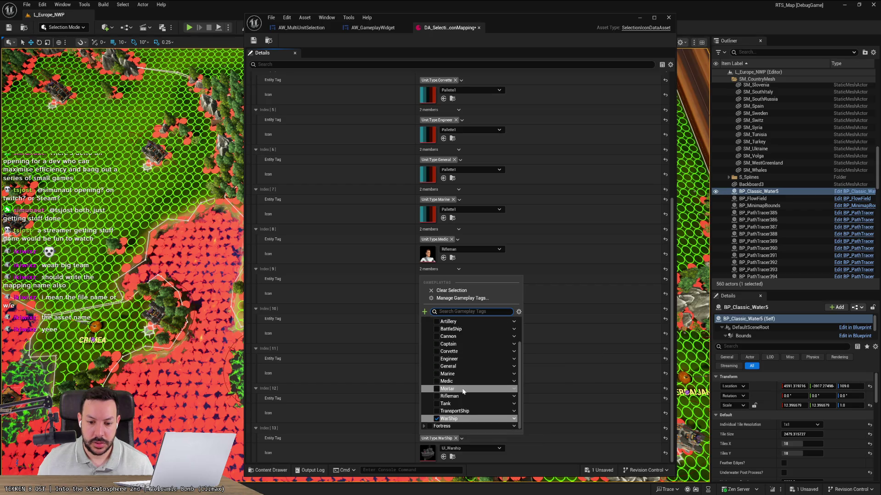
scroll(450, 407, up, 3)
click(427, 350)
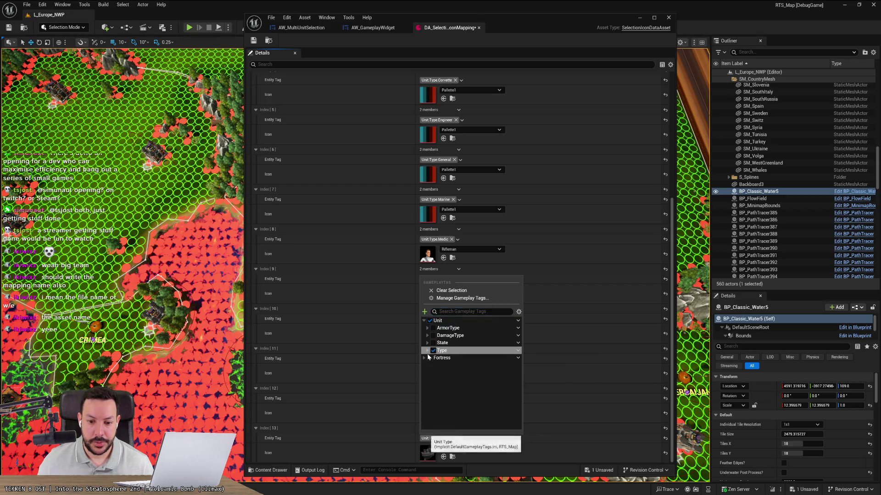
click(425, 360)
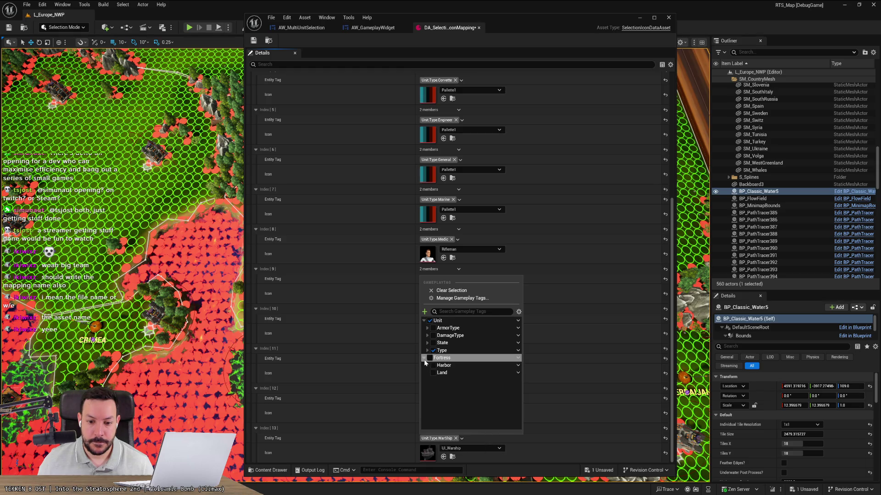
click(426, 351)
Close the tag picker and scroll the mappings to find entries still on Pallette1
scroll(464, 383, down, 2)
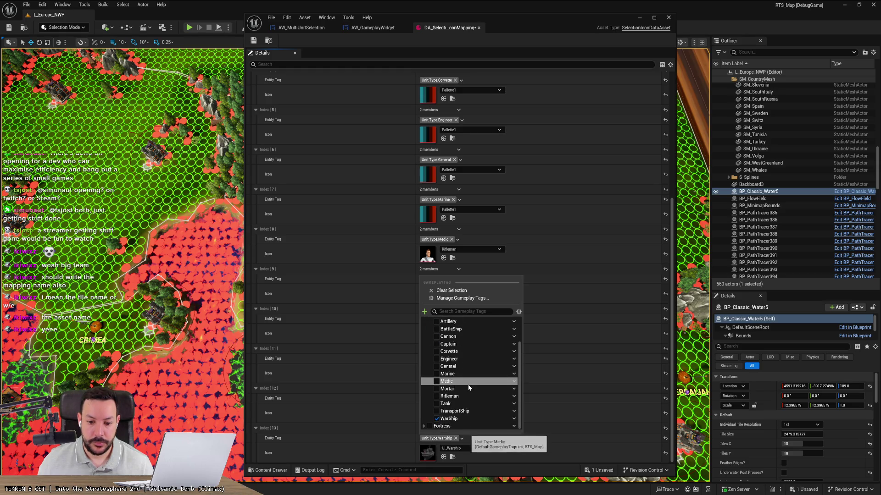
scroll(468, 385, up, 1)
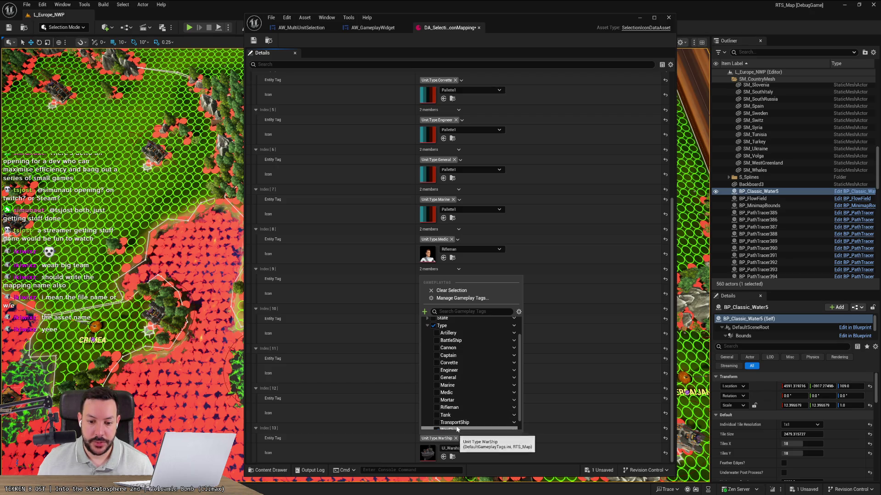
scroll(455, 417, down, 1)
click(575, 414)
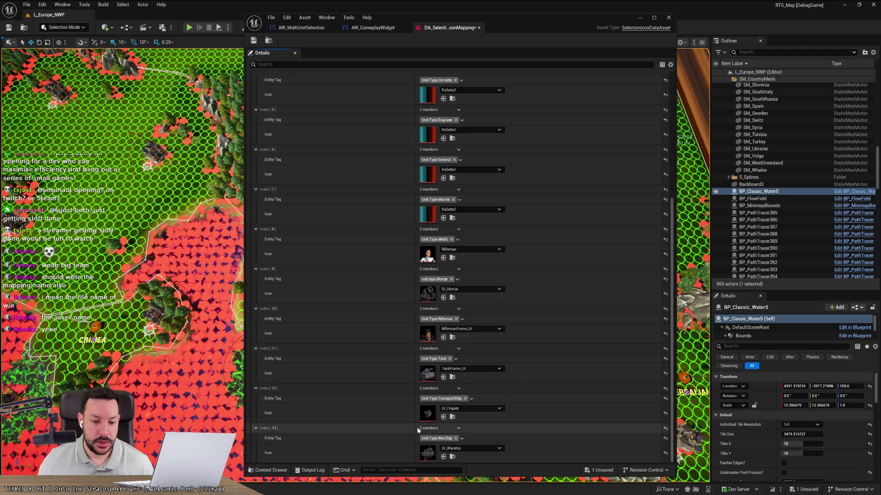
scroll(350, 417, up, 5)
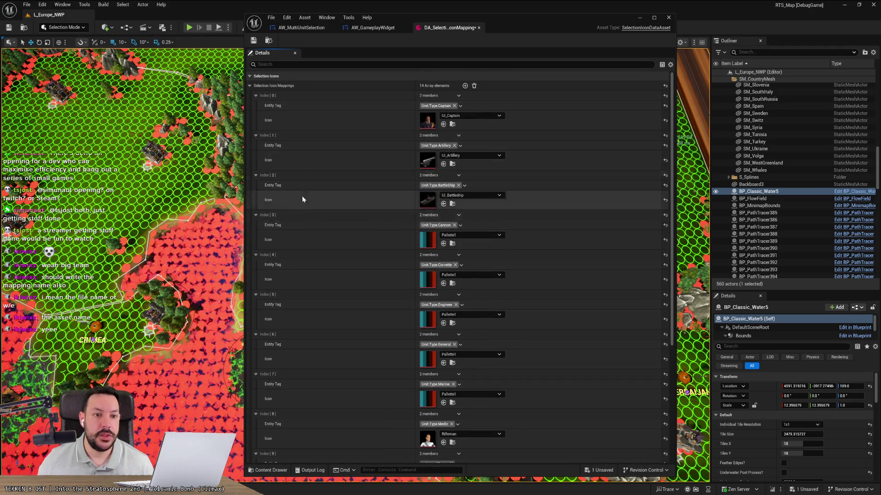
scroll(313, 363, down, 5)
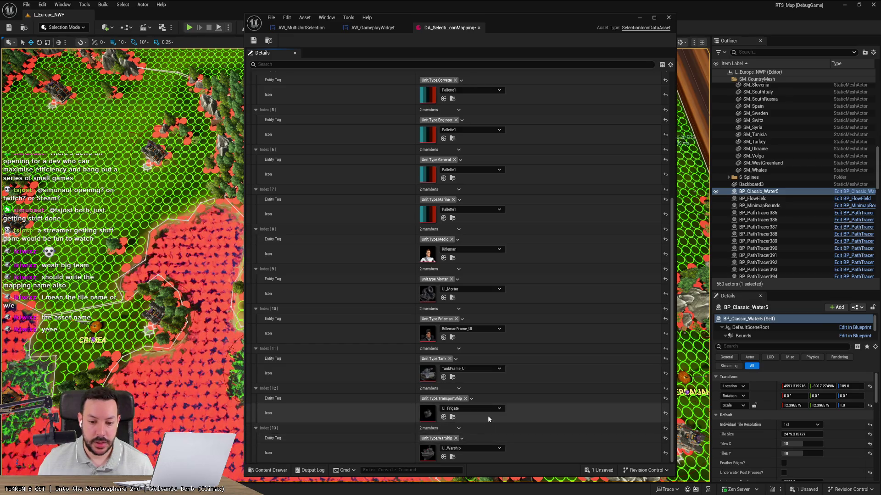
Add '- Transport Ship ???' to the comment's list of units missing icons
key(alt+Tab)
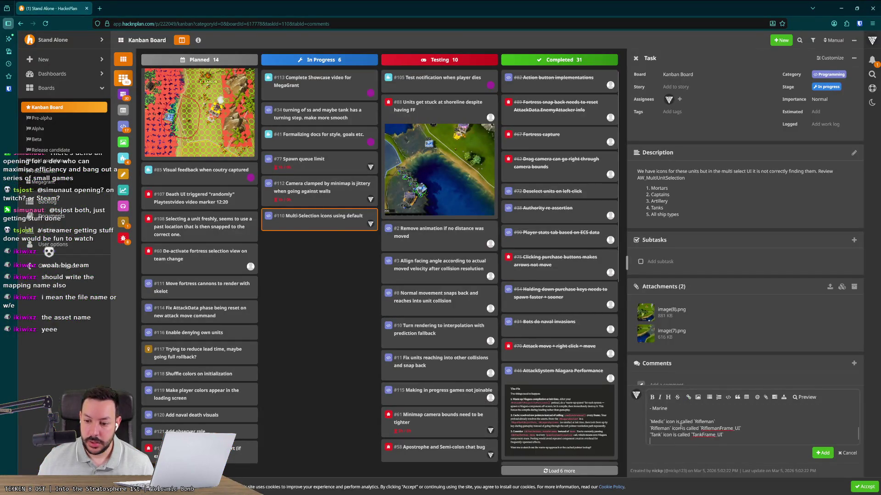
scroll(680, 426, up, 3)
scroll(681, 425, down, 3)
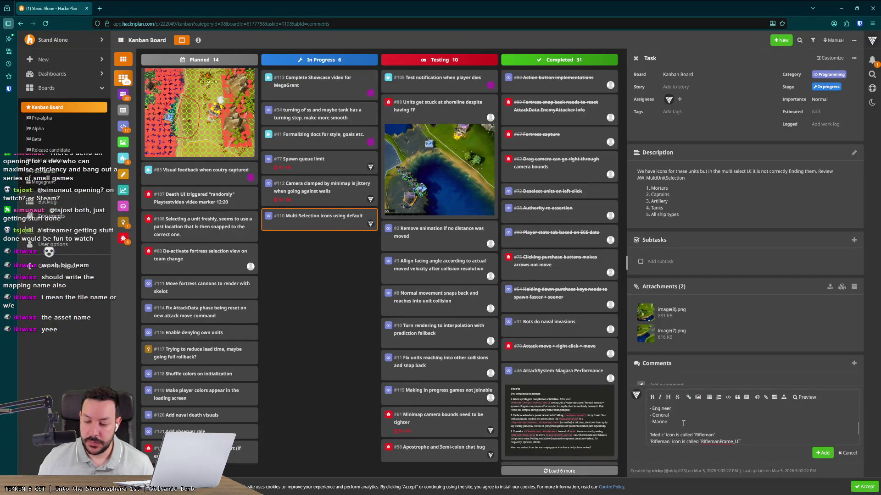
key(Return)
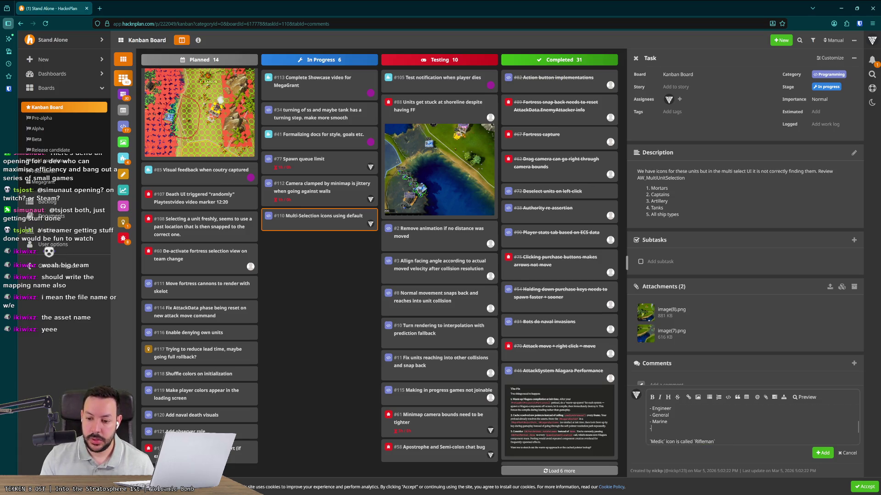
key(alt+Tab)
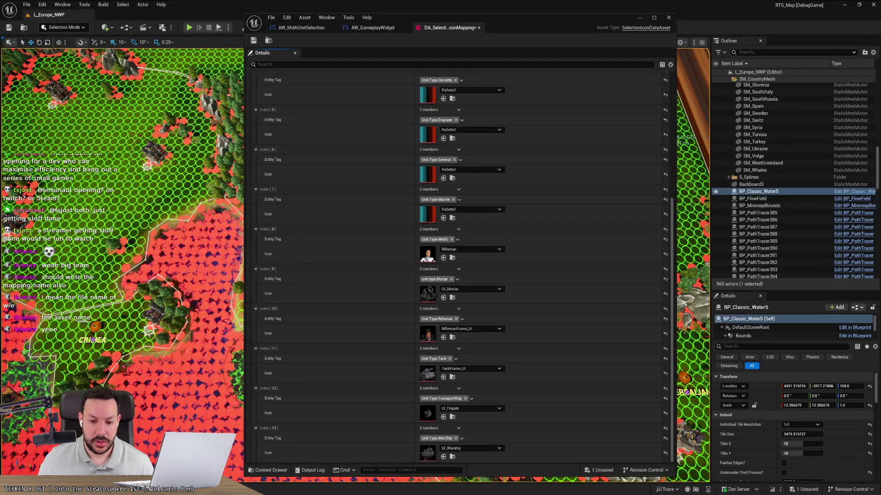
key(alt+Tab)
text(nsfo)
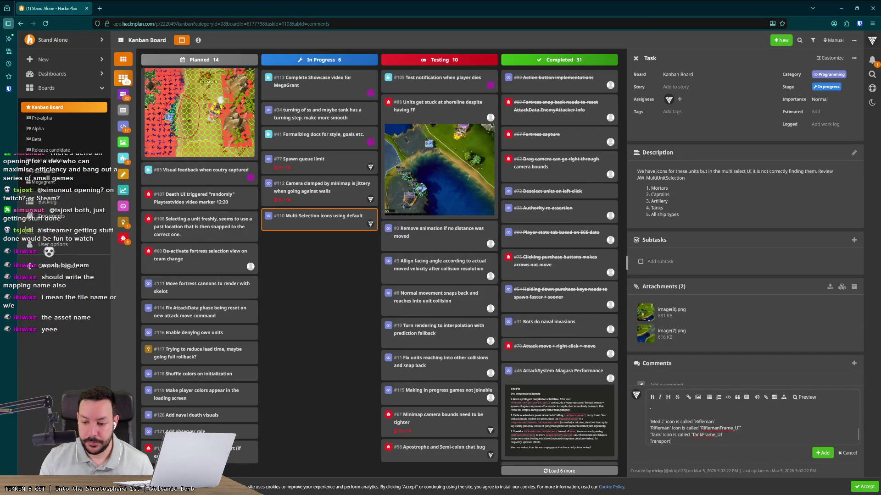
key(ctrl+shift+Left)
key(ctrl+shift+Left)
key(BackSpace)
key(BackSpace)
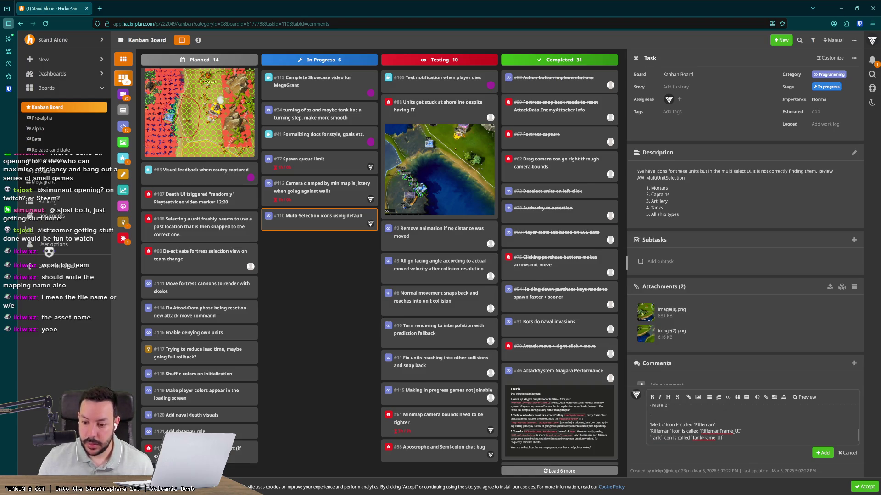
text(Transport Ship ???)
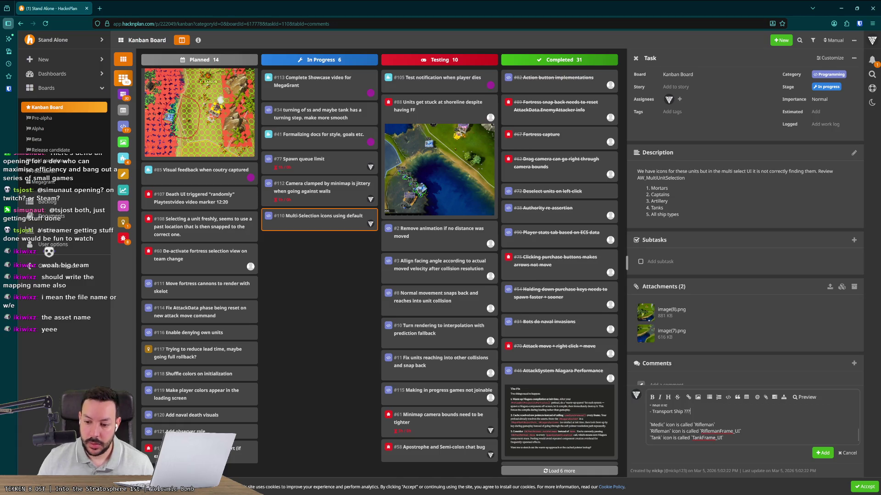
Add the line '`Transport Ship` icon is called `UI_Frigate`' to the comment
key(Return)
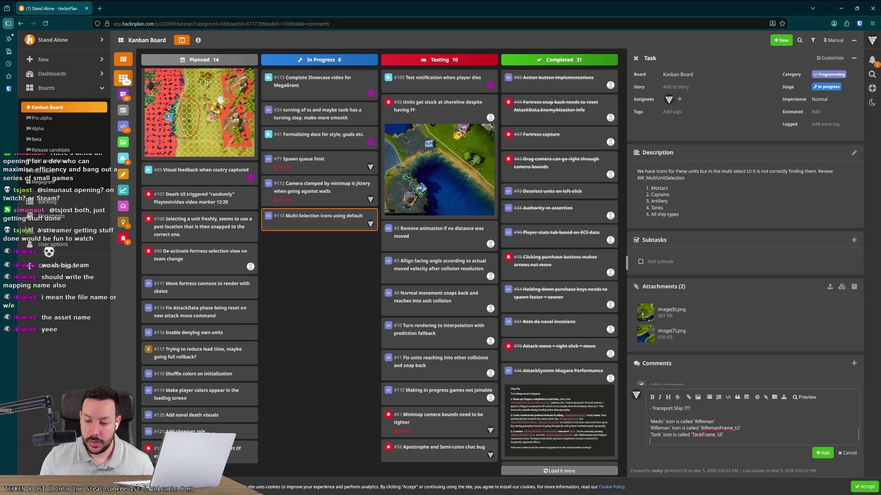
text(Transport Ship` icon is called)
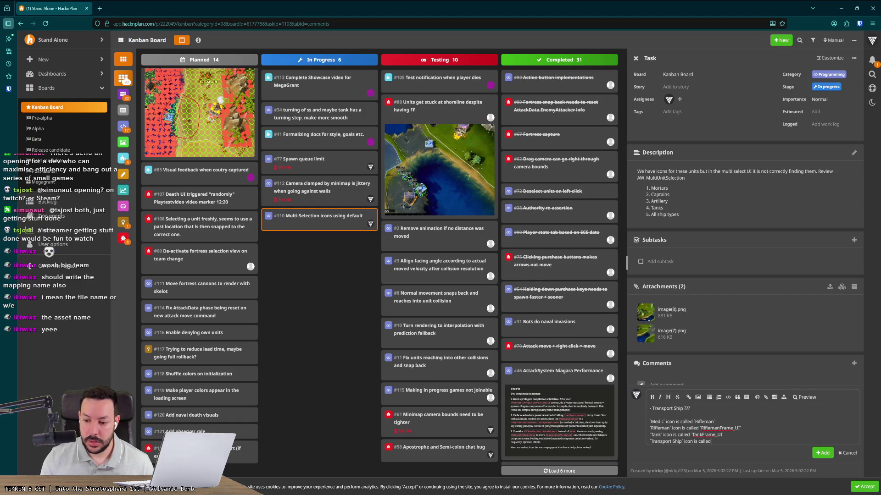
key(alt+Tab)
key(alt+Tab)
key(alt+Tab)
key(alt+Tab)
text(rigat)
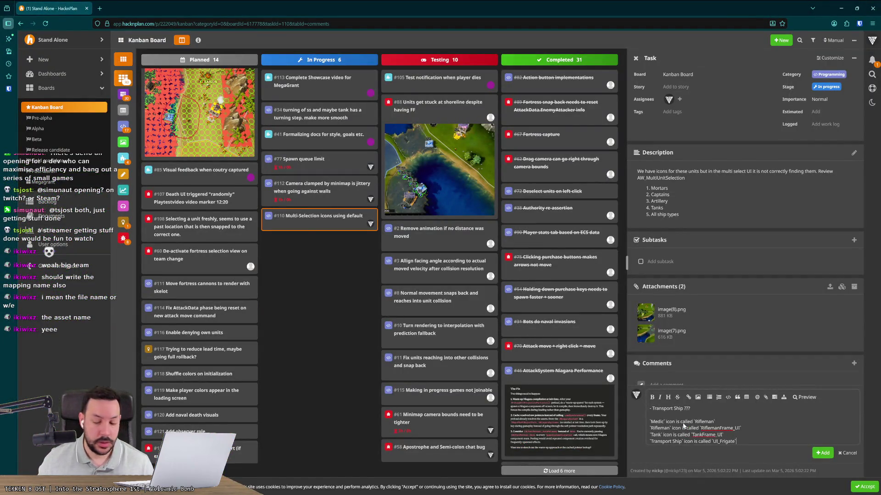
key(alt+Tab)
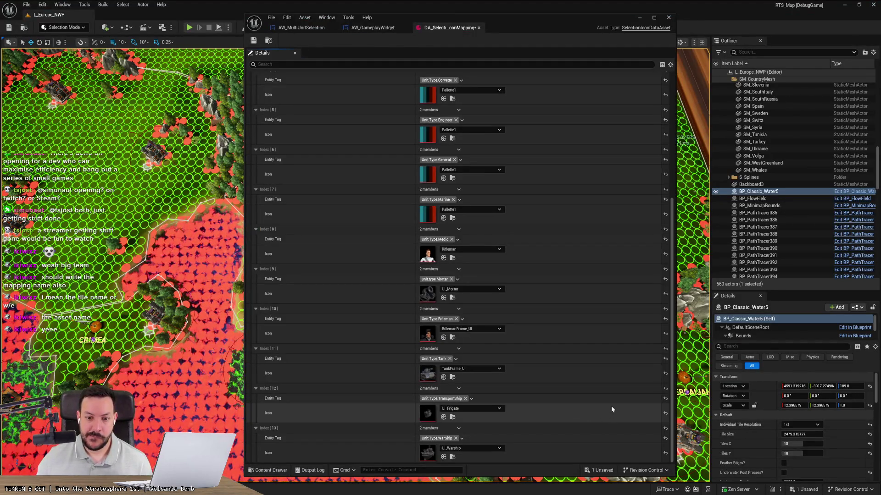
Replace the Cannon entry's Pallette1 icon with the Cannon texture found by searching 'cannon'
drag(674, 364, 667, 209)
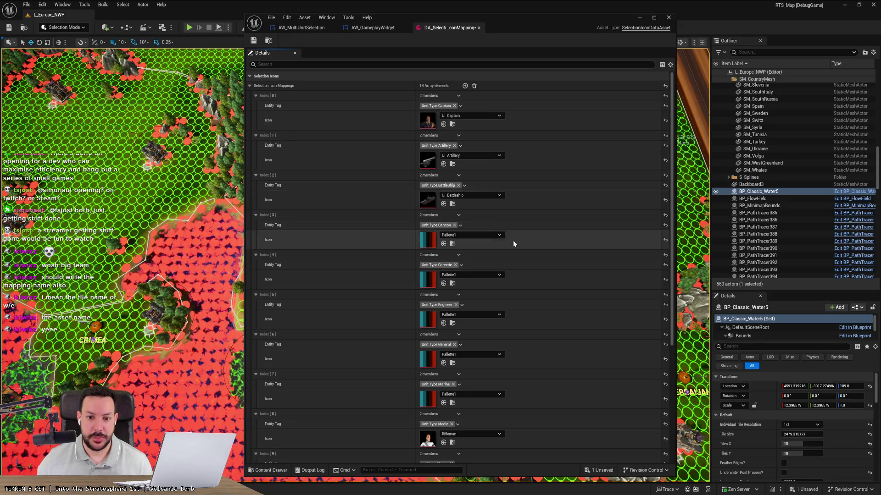
click(482, 238)
text(canon)
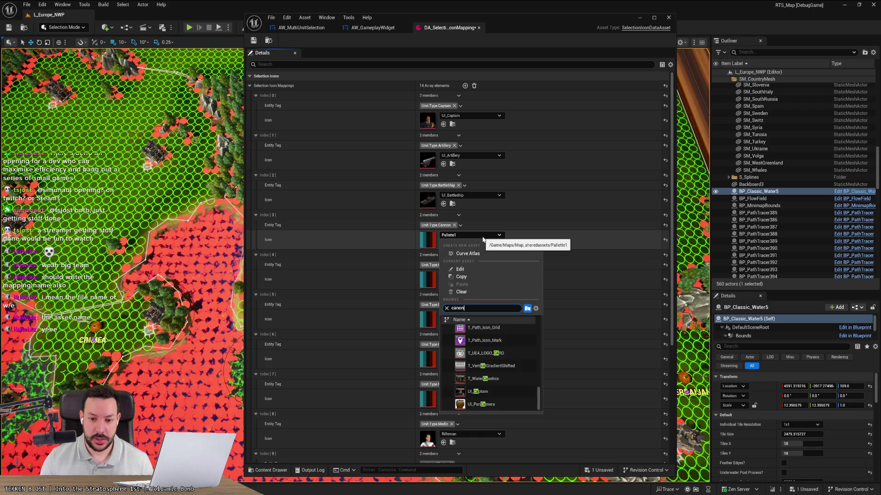
key(BackSpace)
key(BackSpace)
key(BackSpace)
text(annon)
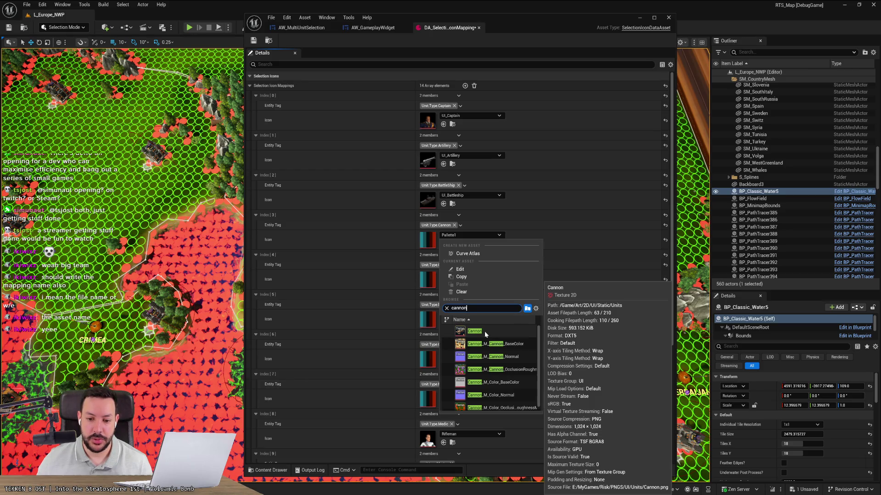
click(484, 331)
key(alt+Tab)
scroll(714, 417, up, 2)
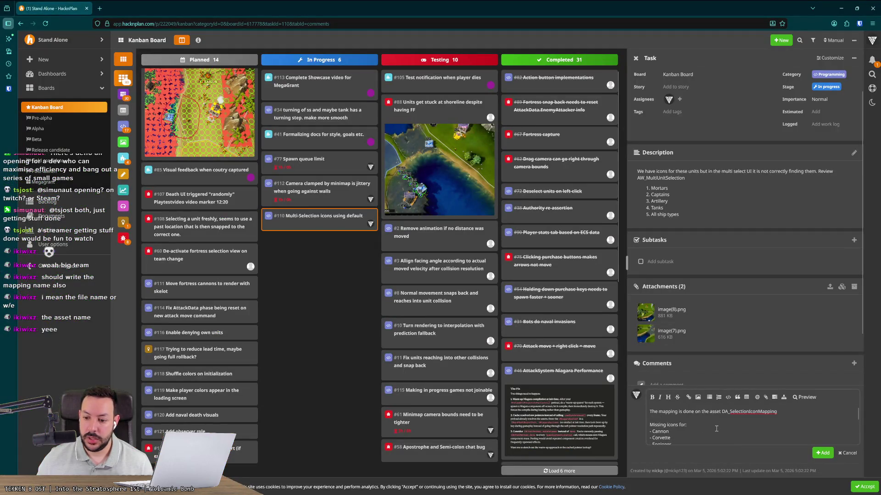
Append '(there is the old version only)' to Cannon and '(used placeholder `Pallette` instead)' to Corvette
scroll(705, 418, up, 3)
text((H)
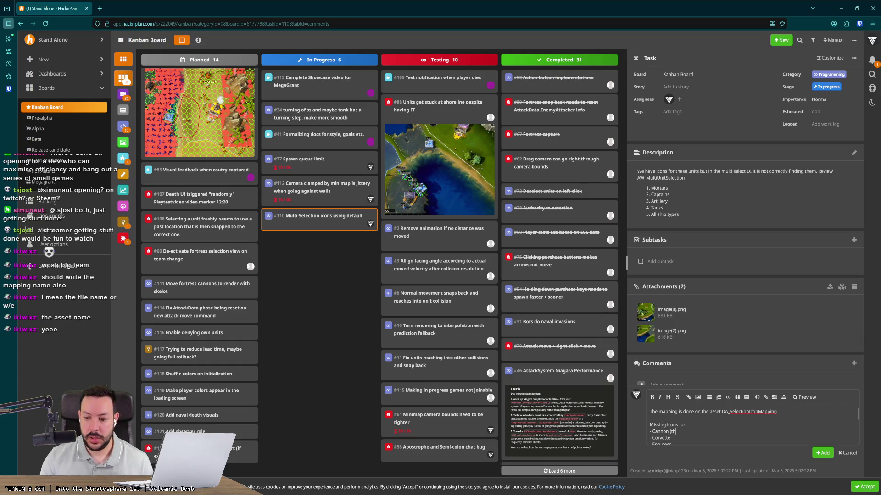
text(ere is the)
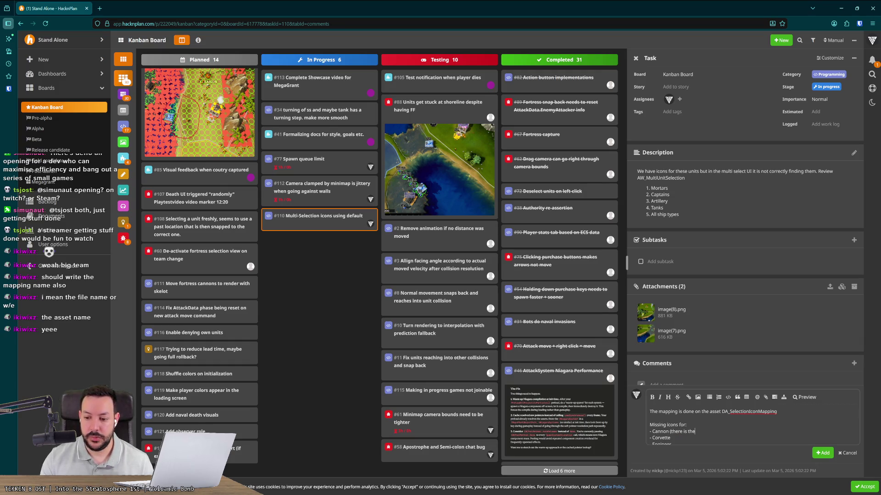
text( old version only) - Corvette ()
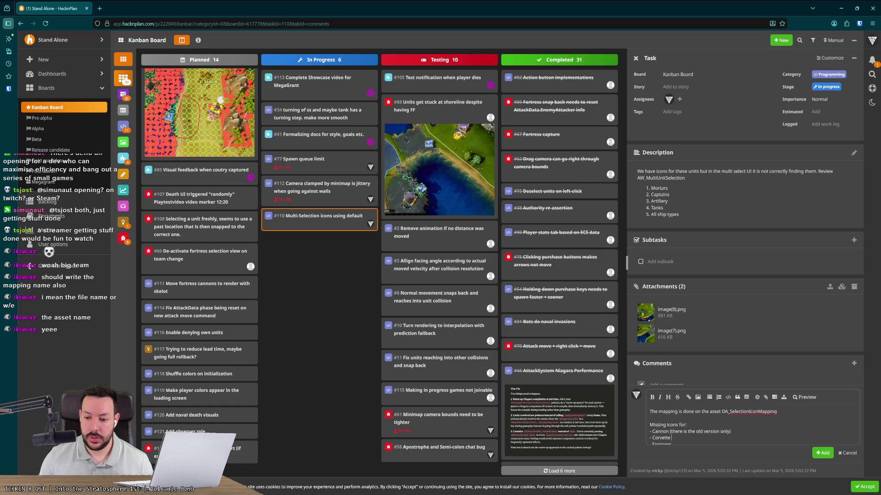
text(used placeholder `Pallette` insted))
key(BackSpace)
text(ad)
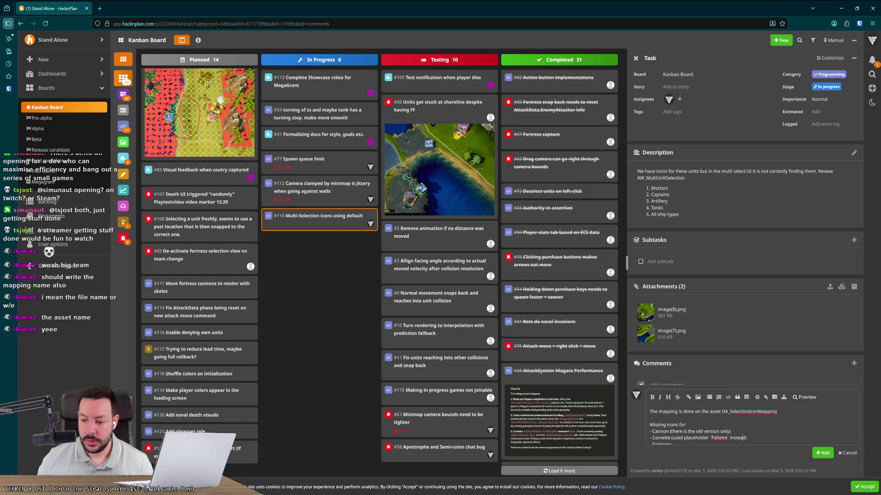
drag(671, 438, 774, 440)
key(ctrl+c)
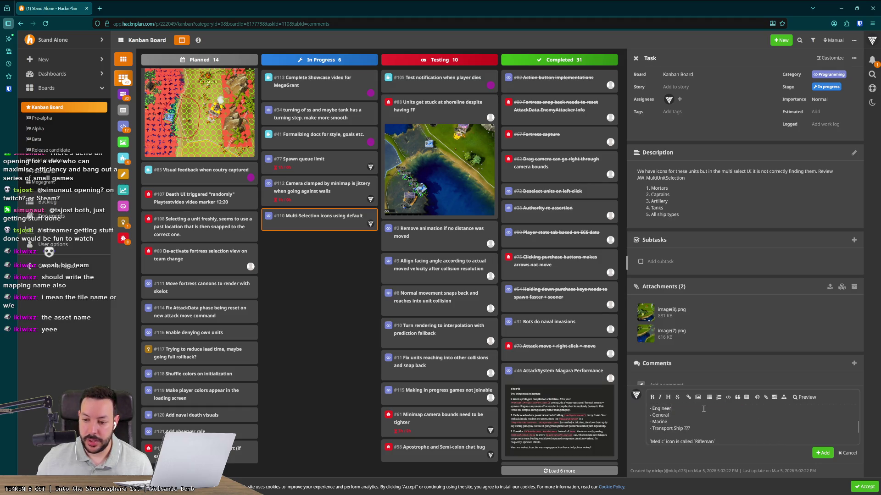
key(alt+Tab)
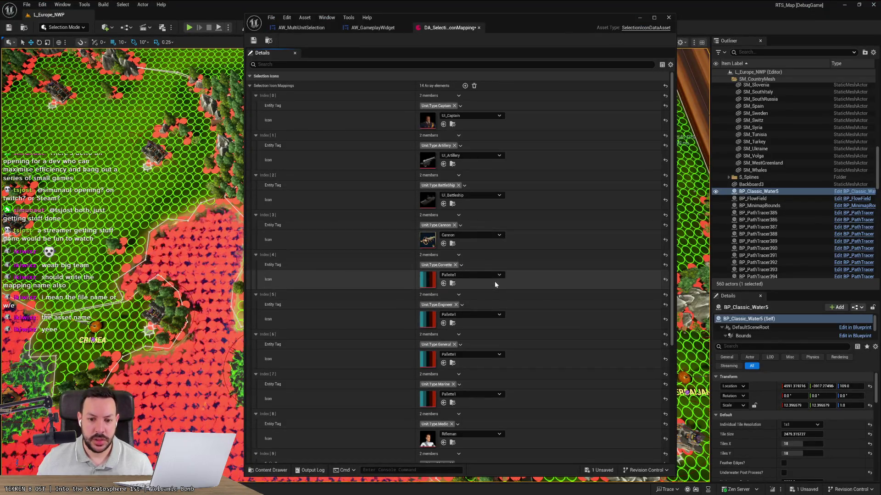
Search the Corvette and Engineer icon pickers for matching textures, leaving both unchanged
click(494, 277)
text(corvette)
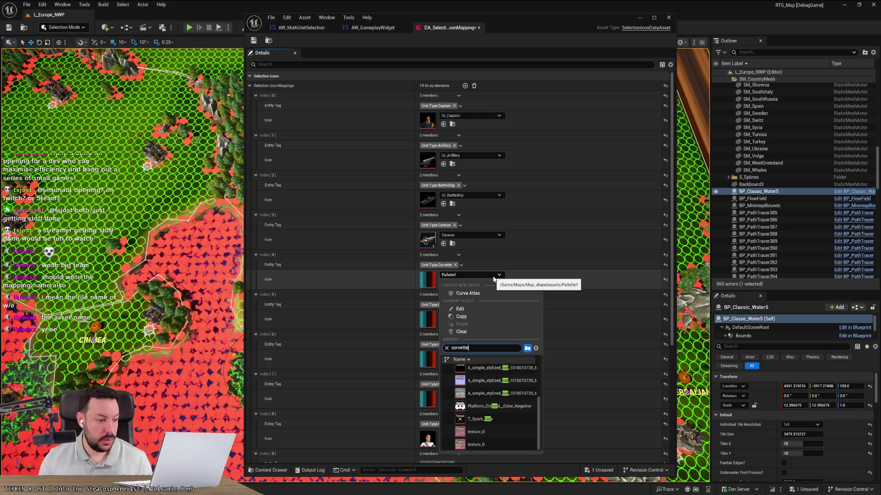
key(BackSpace)
key(BackSpace)
key(BackSpace)
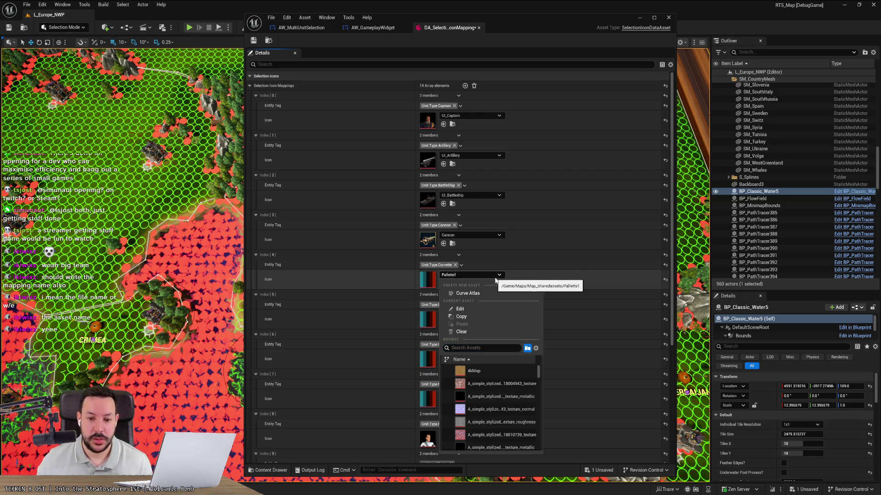
click(554, 287)
click(500, 314)
text(engin)
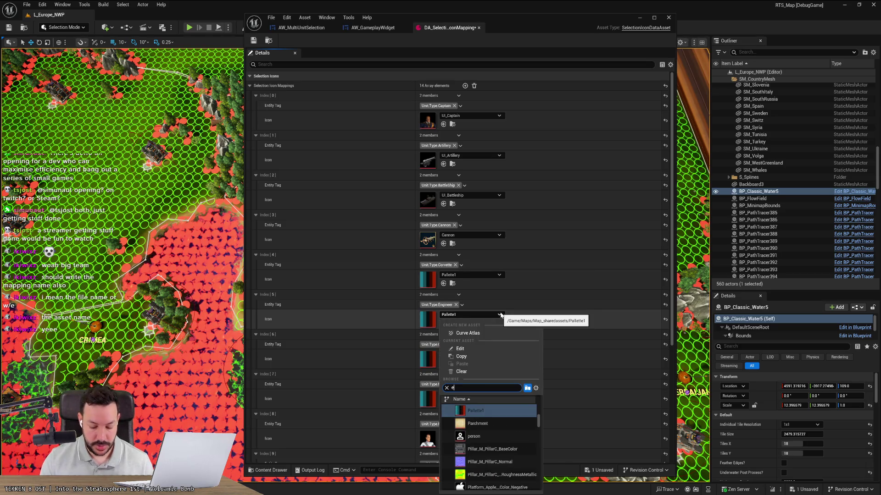
key(BackSpace)
key(BackSpace)
key(BackSpace)
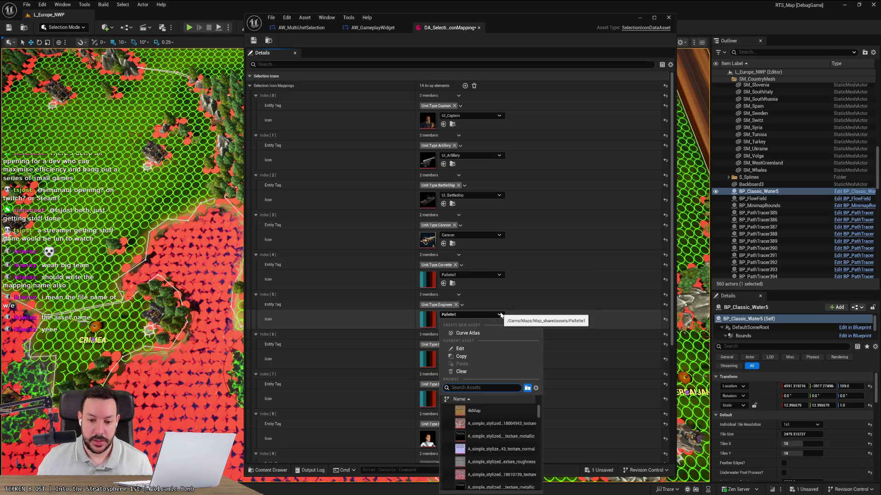
click(576, 324)
Check the General and Marine icon pickers unchanged, then scroll the array to confirm remaining Pallette1 entries
click(499, 356)
text(general)
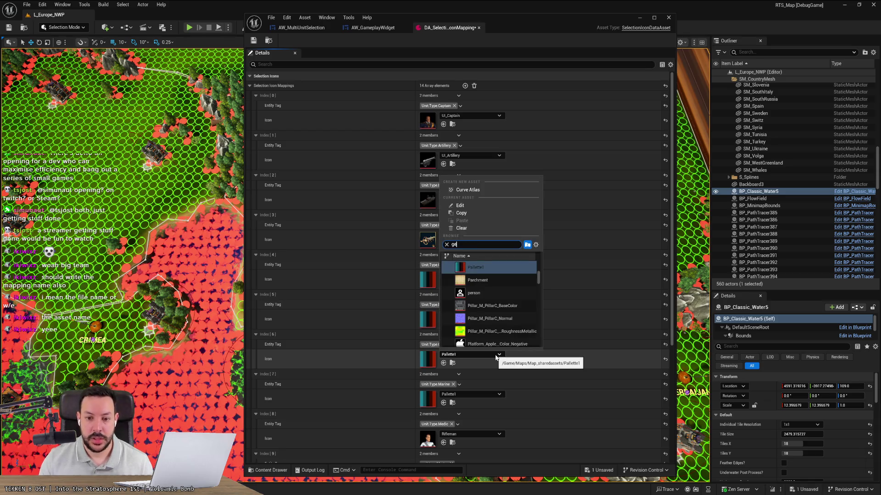
key(BackSpace)
key(BackSpace)
key(BackSpace)
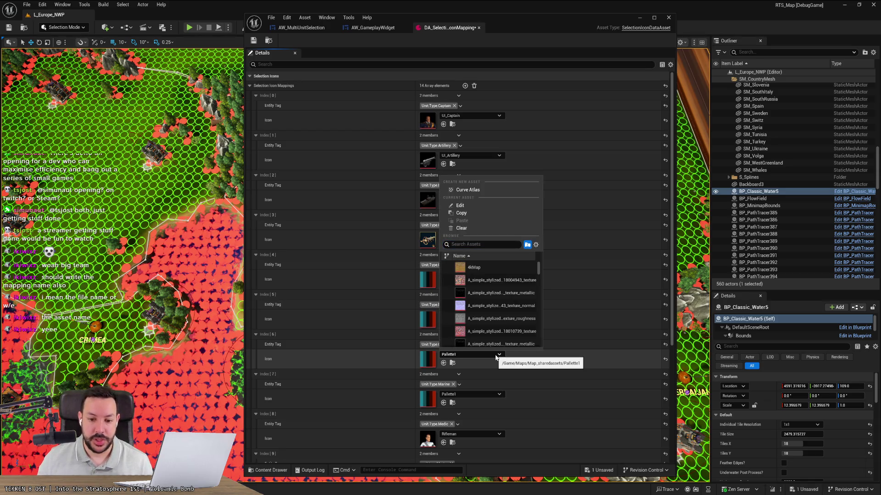
click(516, 375)
click(489, 395)
text(general)
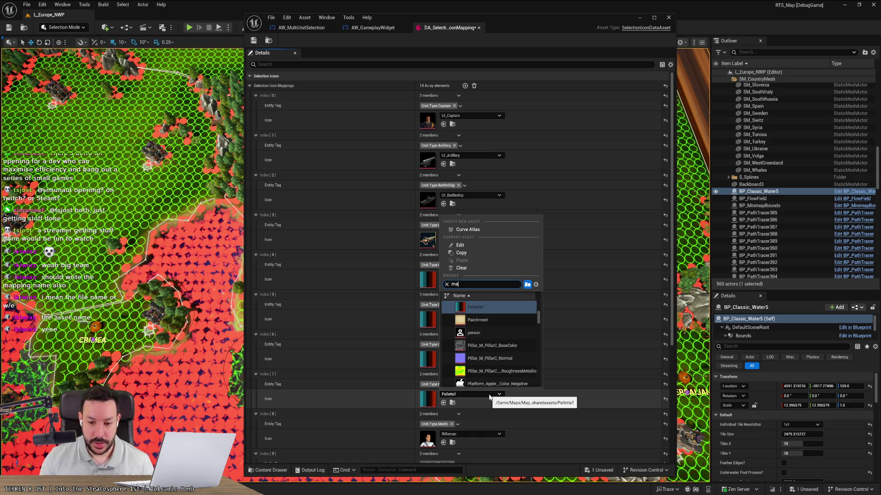
key(BackSpace)
key(BackSpace)
key(BackSpace)
click(574, 365)
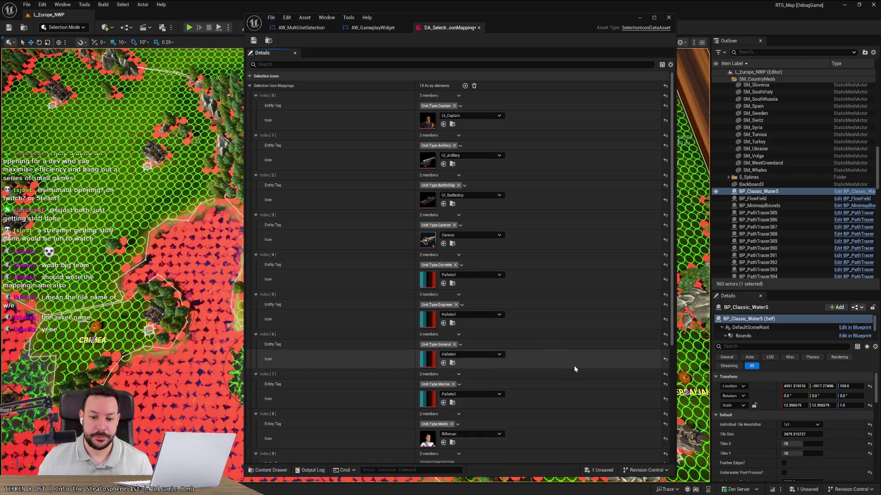
scroll(574, 365, down, 2)
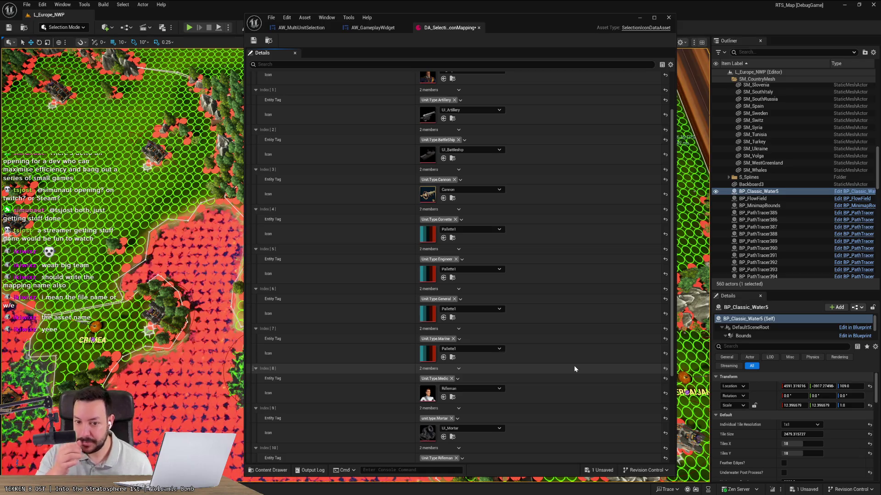
scroll(555, 300, down, 2)
scroll(555, 299, down, 5)
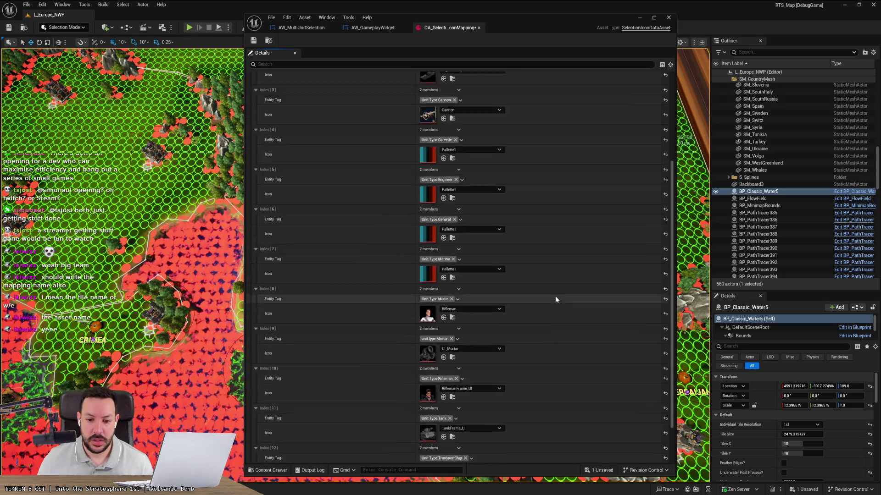
key(alt+Tab)
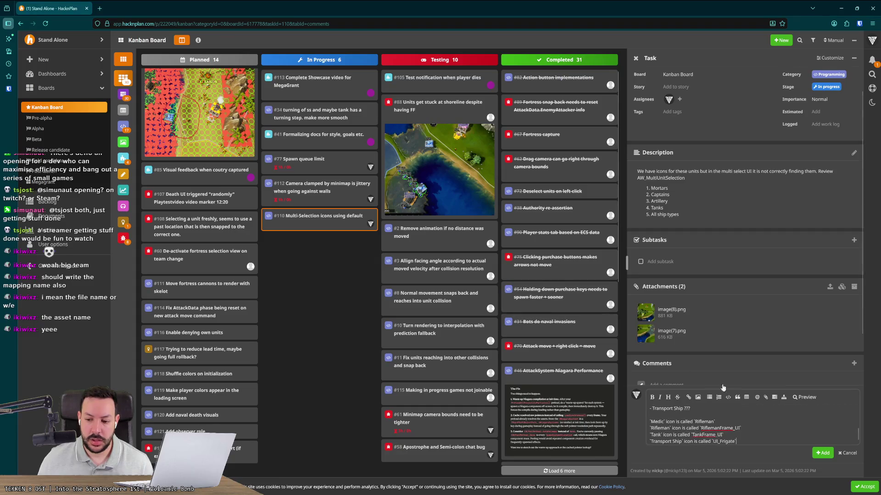
Log 1h of work on task #110 and post the missing-icons comment
scroll(733, 346, down, 2)
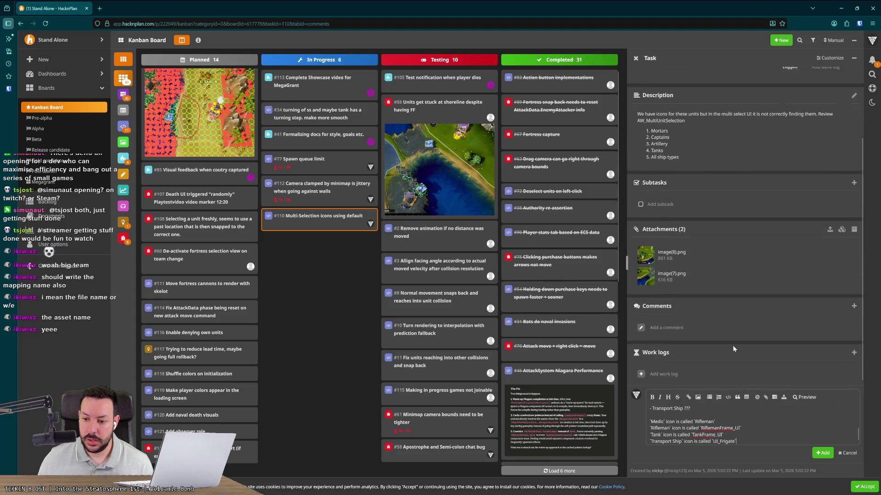
click(671, 372)
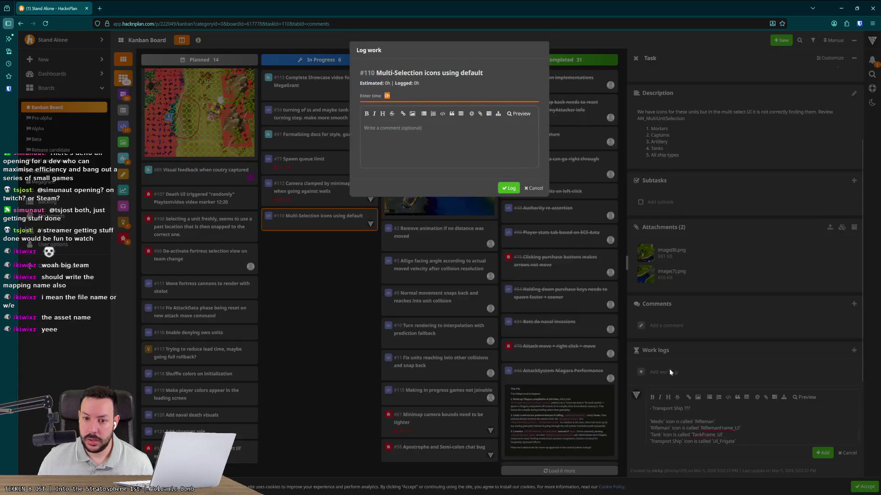
text(1)
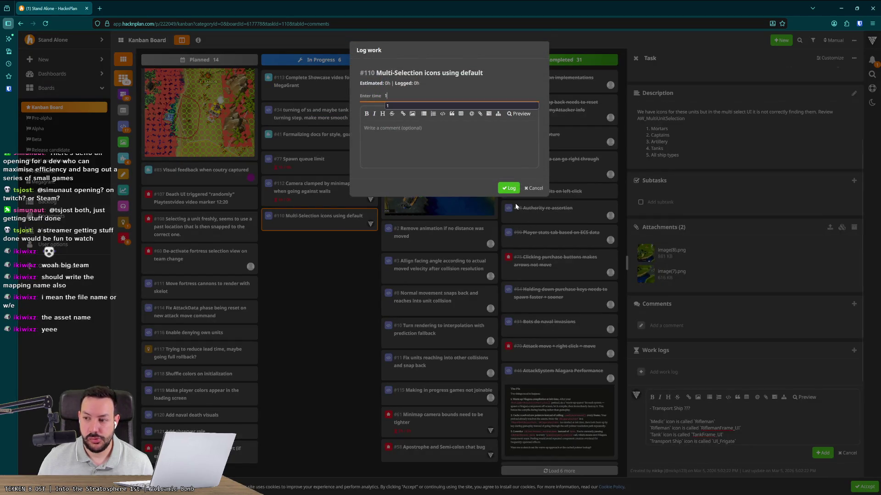
click(509, 188)
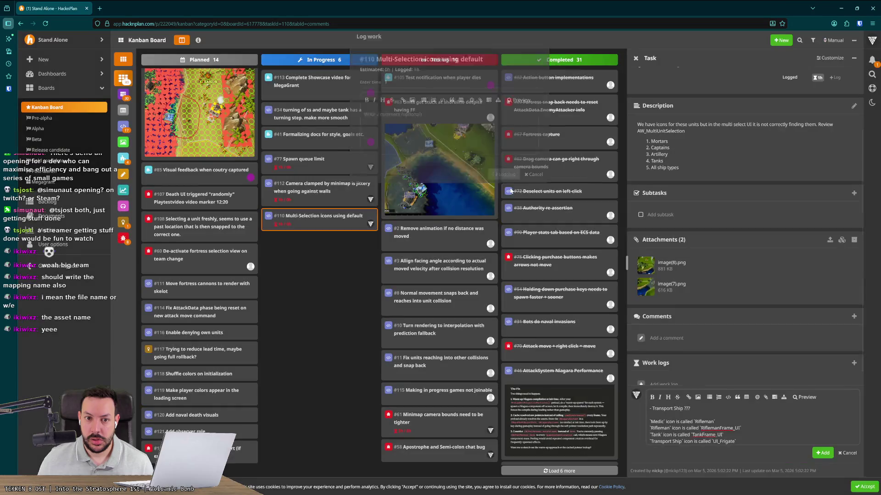
click(824, 453)
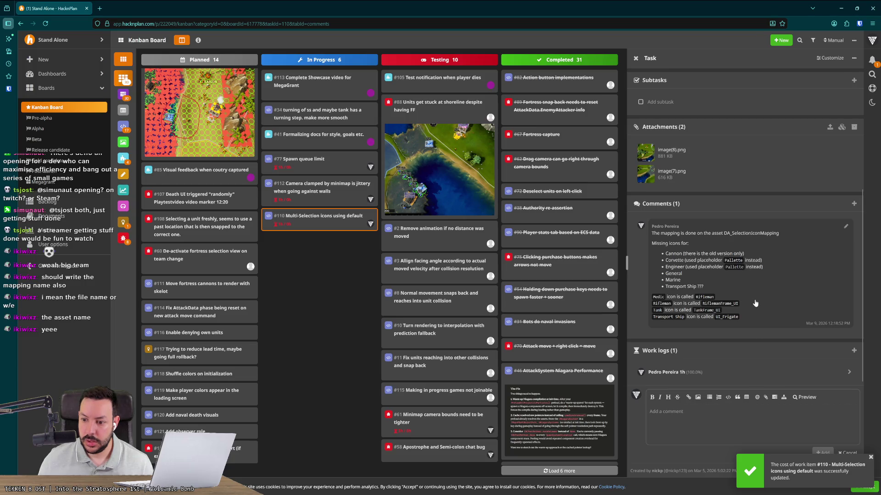
Edit the posted comment, pasting the Pallette placeholder note after General and Marine
click(845, 226)
scroll(712, 416, down, 2)
double_click(690, 397)
scroll(734, 406, up, 2)
drag(672, 415, 750, 415)
click(719, 423)
key(ctrl+v)
click(719, 428)
key(ctrl+v)
Replace Transport Ship's '???' with a note that UI_Frigate was used instead, and save
scroll(716, 412, down, 2)
double_click(689, 397)
text((used `UI_Frit)
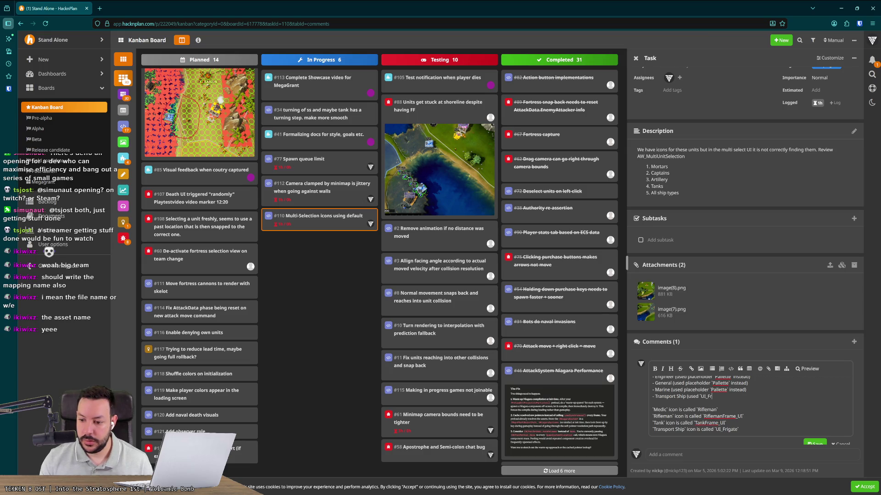
text(agate )
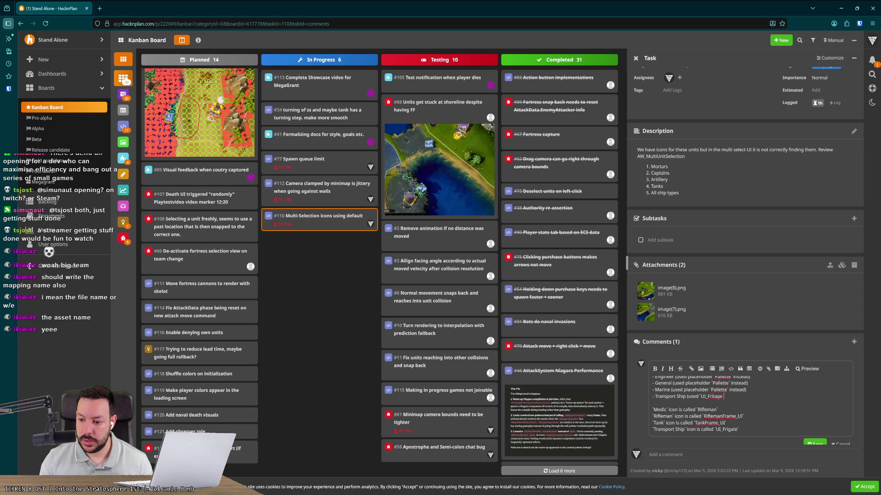
text(instead))
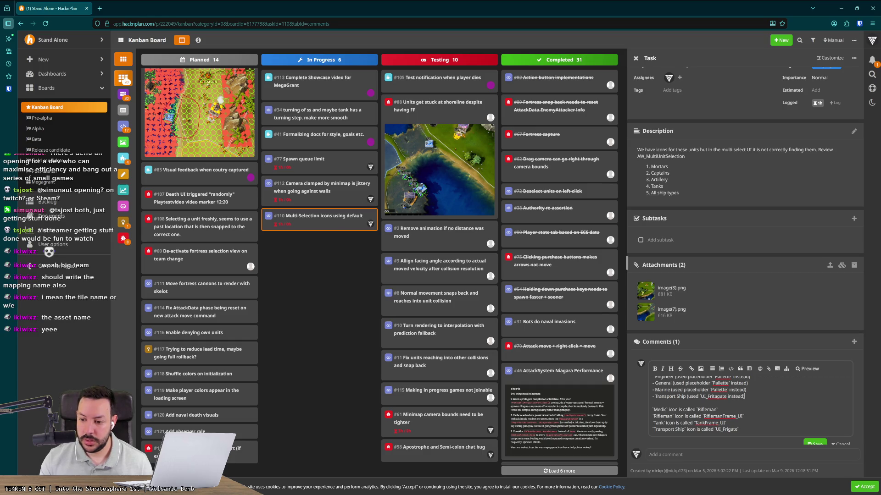
key(Left)
key(Left)
key(Left)
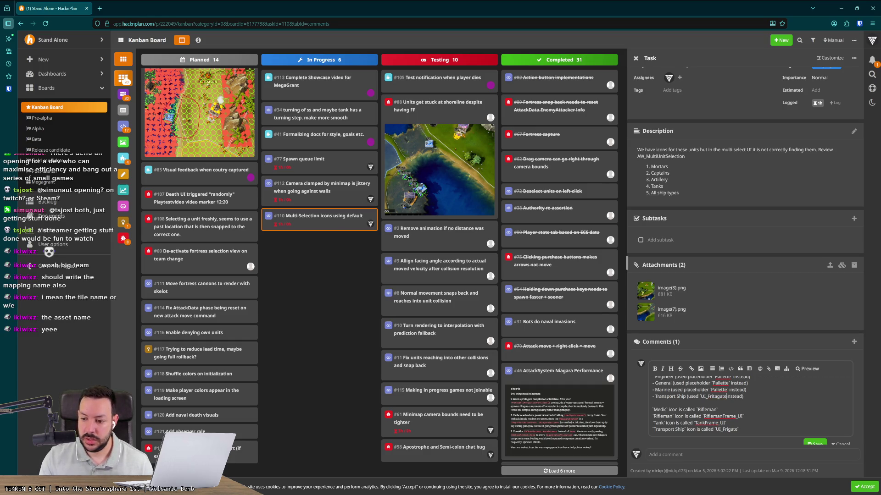
text(`)
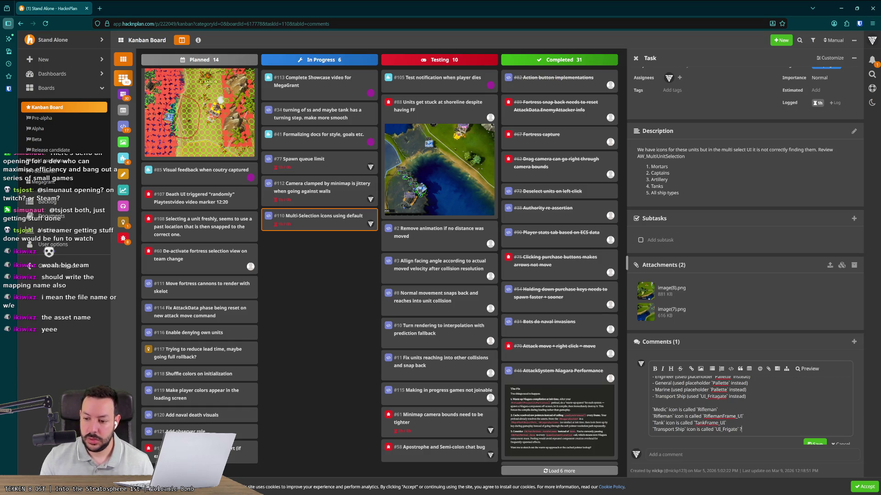
click(814, 444)
Reopen the comment to fix a typo, save it again, and return to the mapping asset
scroll(782, 412, down, 2)
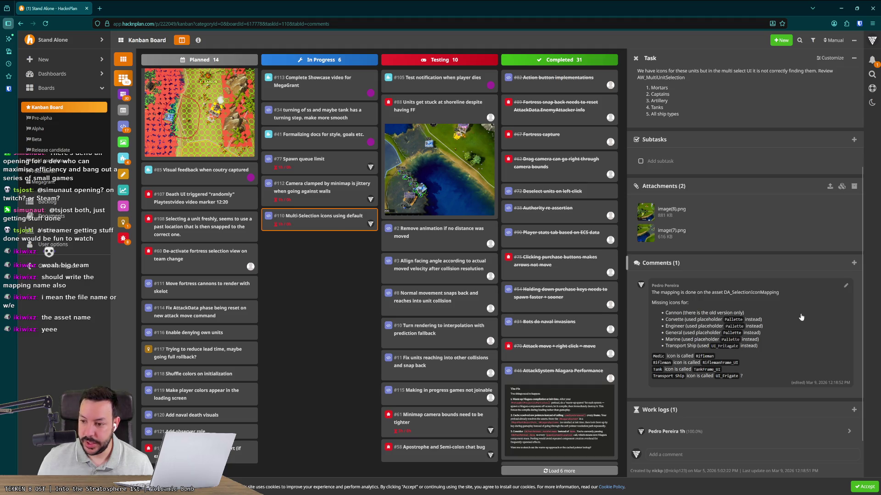
click(843, 288)
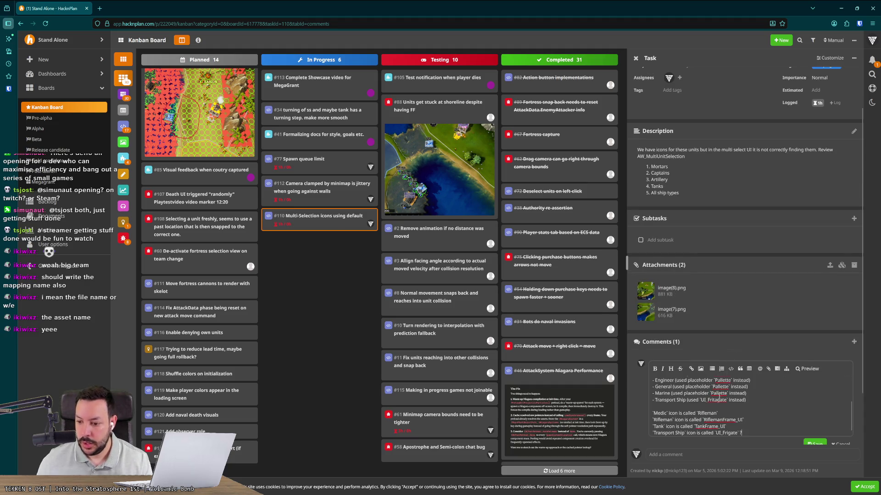
scroll(775, 398, down, 1)
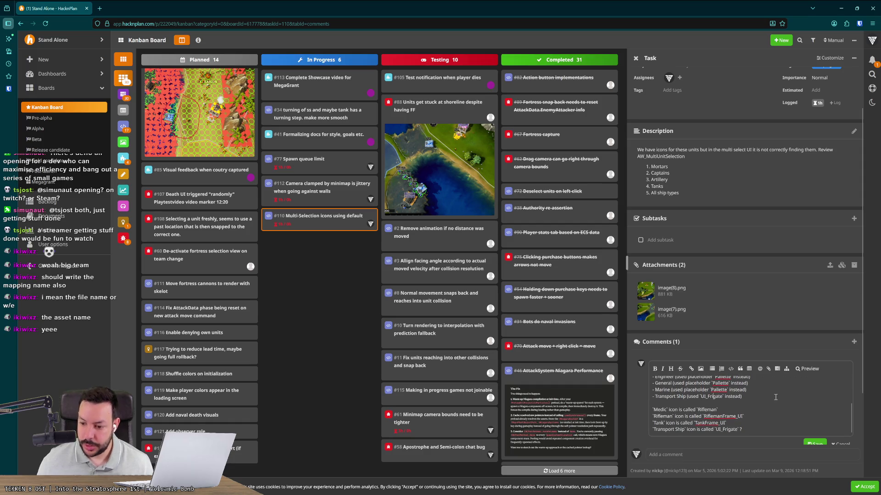
click(815, 444)
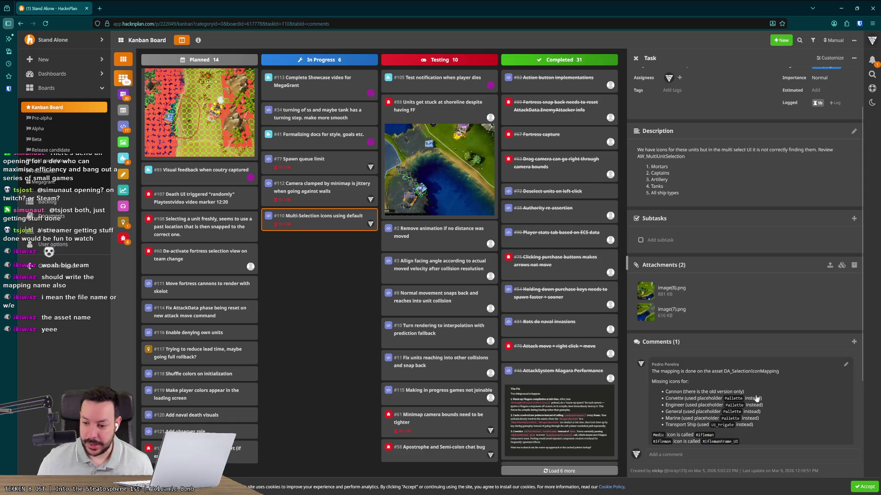
scroll(772, 410, down, 2)
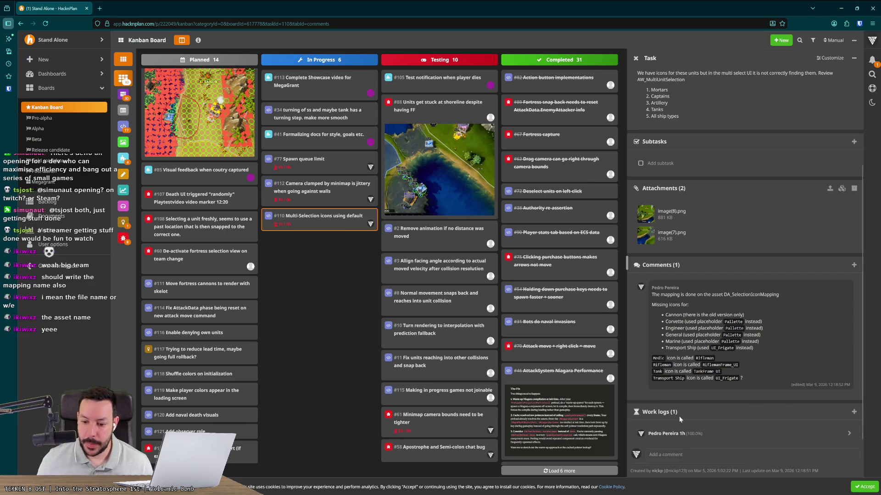
mouse_move(584, 494)
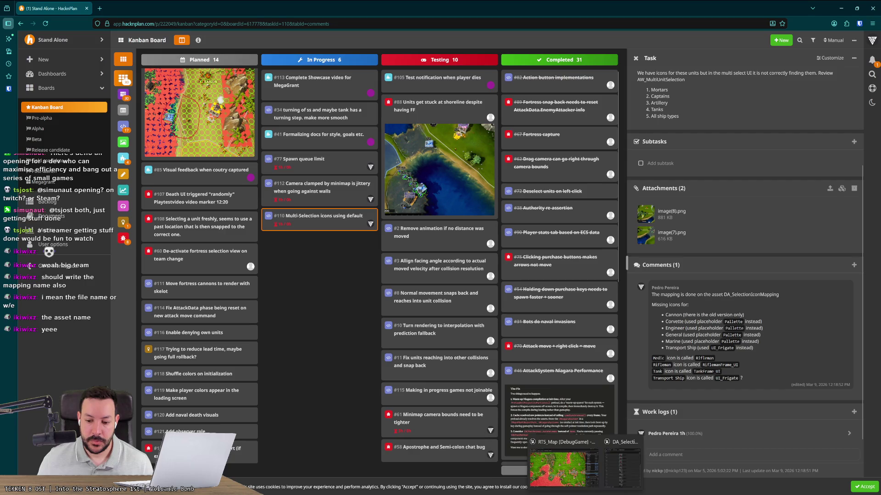
click(621, 468)
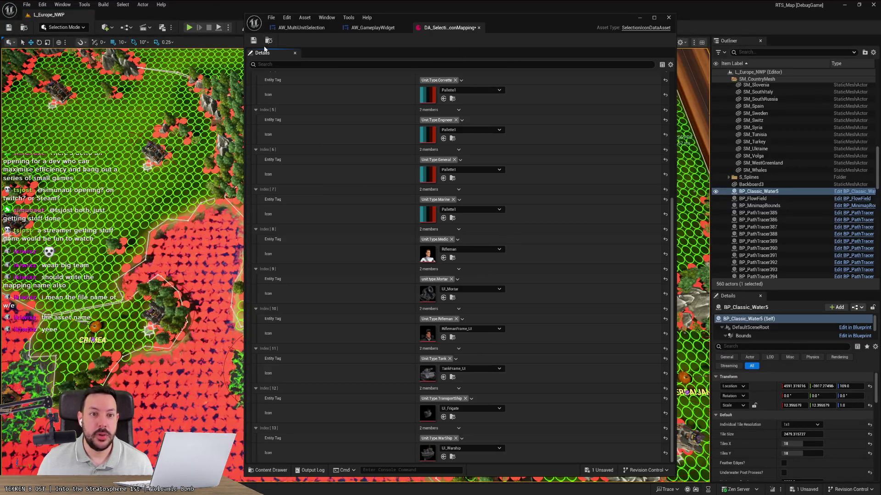
Save the DA_SelectionIconMapping asset and start a Play In Editor session
click(255, 43)
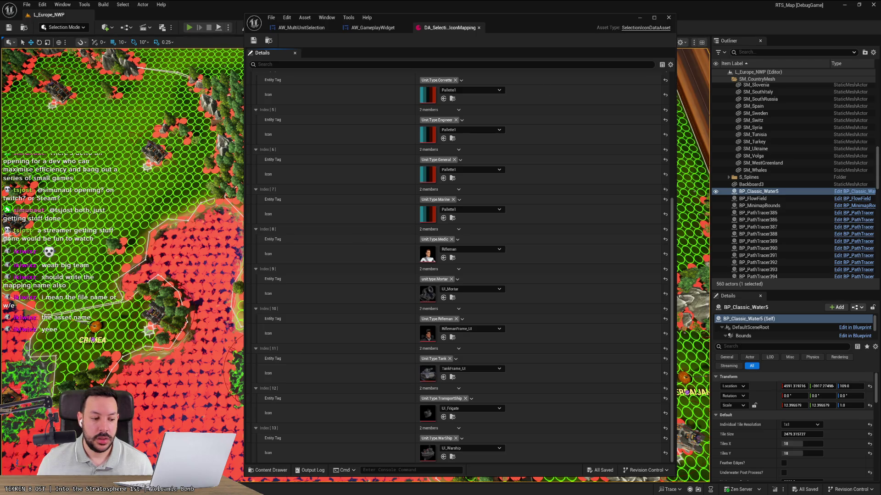
key(alt+p)
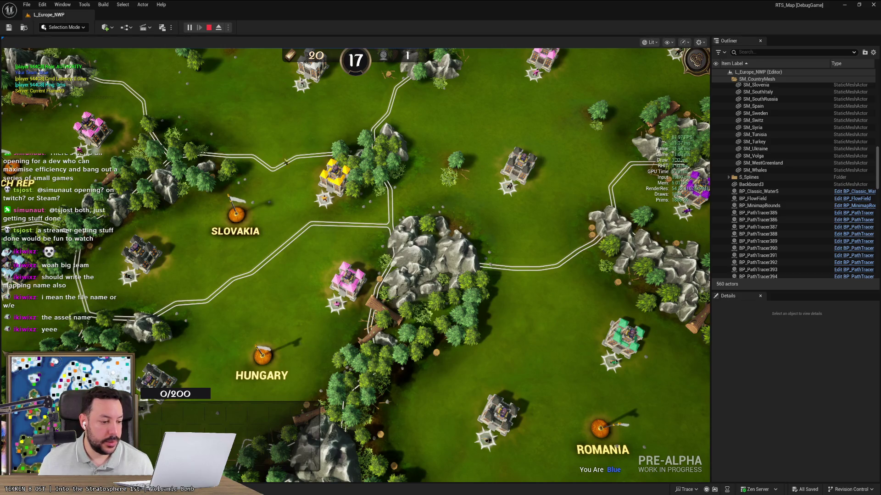
Search 'multi' in the Content Drawer and open the AW_MultiUnitSelection widget blueprint
key(ctrl+space)
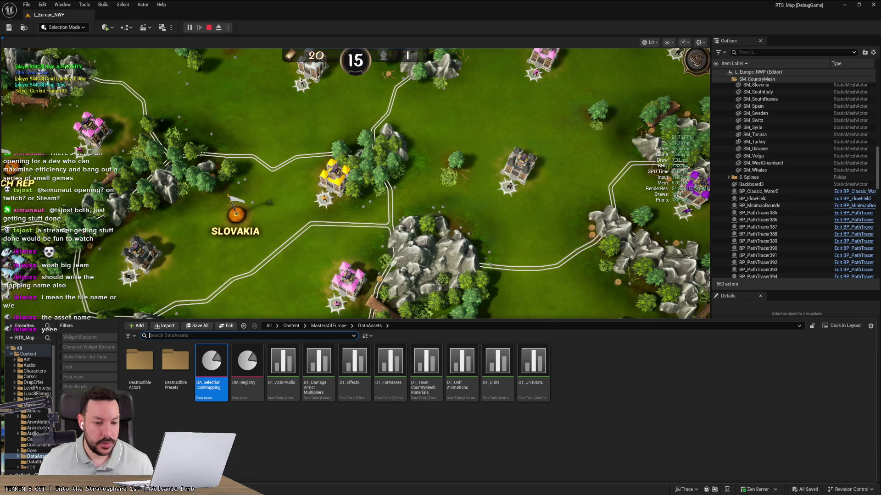
click(328, 325)
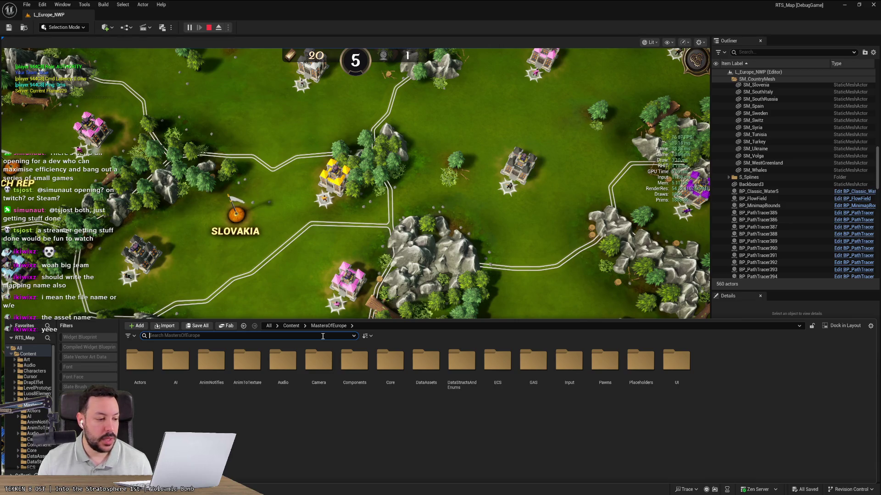
key(alt+Tab)
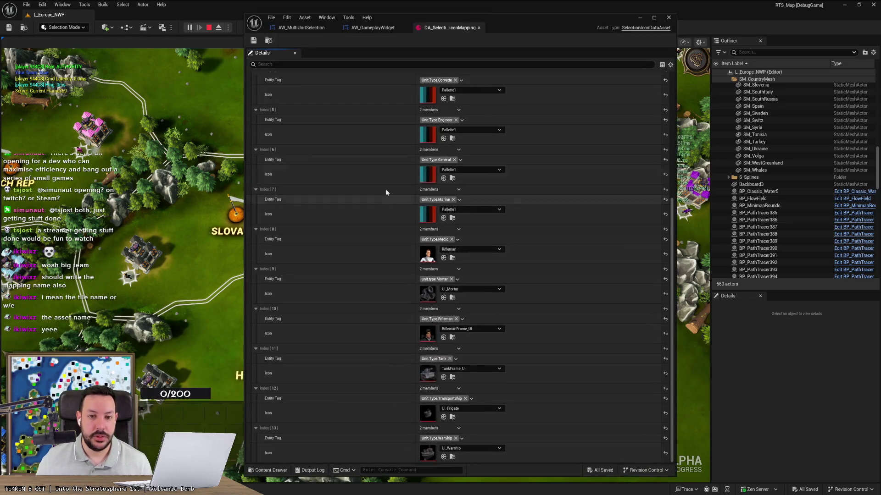
scroll(481, 110, up, 3)
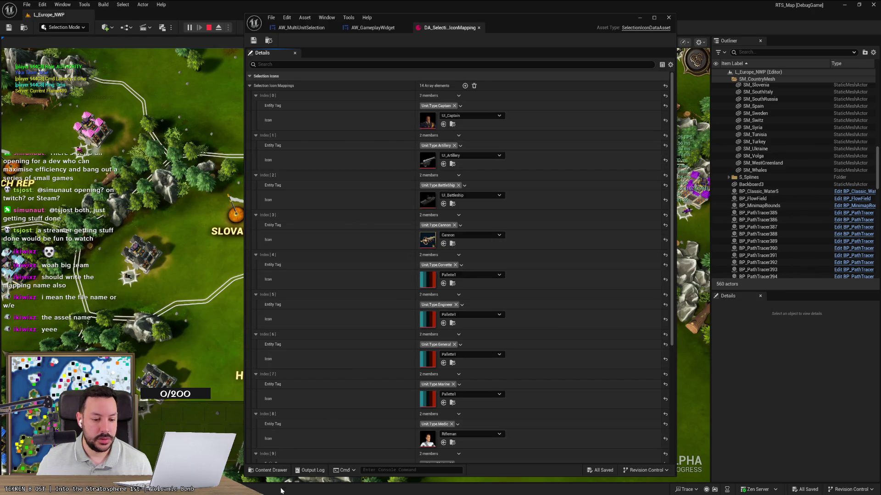
key(ctrl+space)
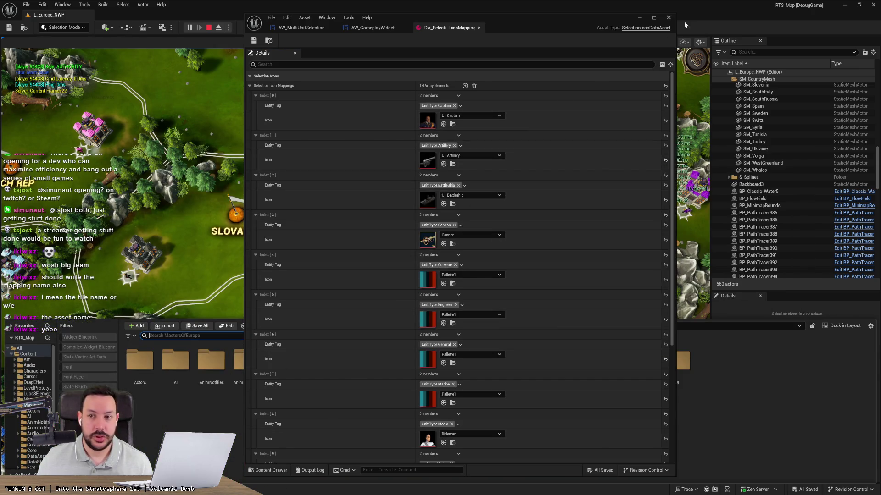
click(639, 19)
key(ctrl+space)
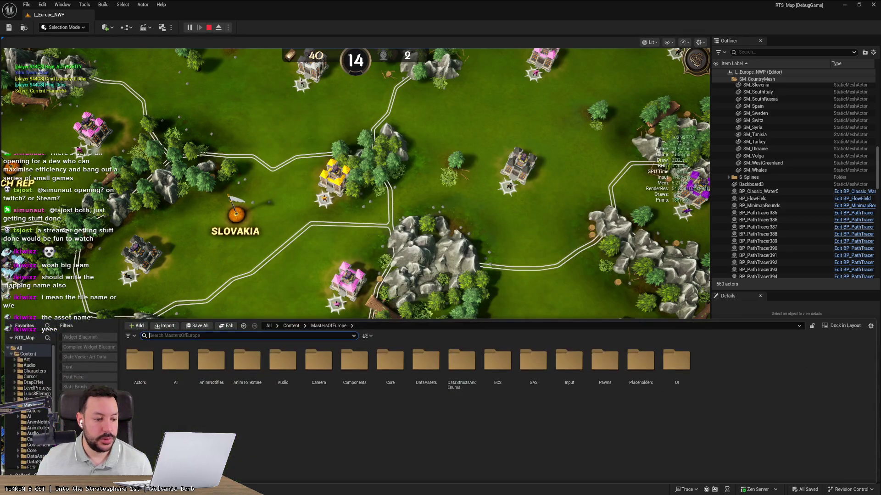
text(multi)
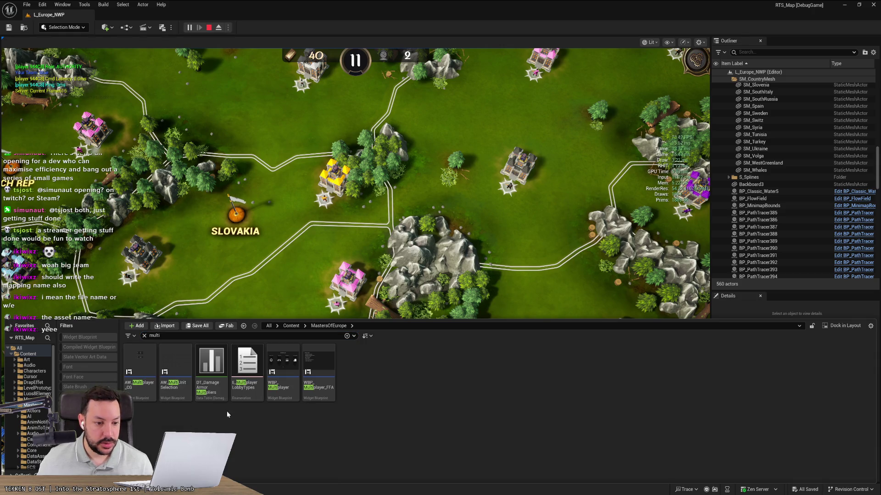
double_click(175, 367)
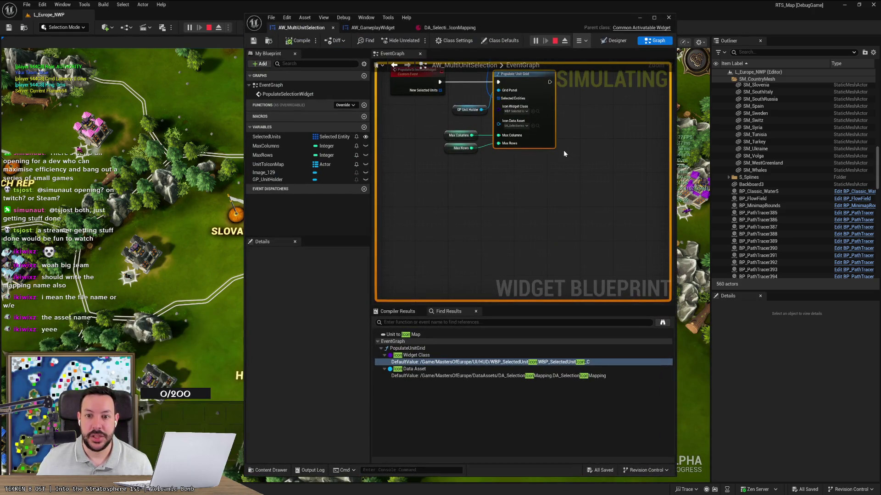
Open the Populate Unit Grid node's C++ source, UUnitGridPopulator.cpp, in Rider
scroll(564, 153, up, 2)
click(478, 204)
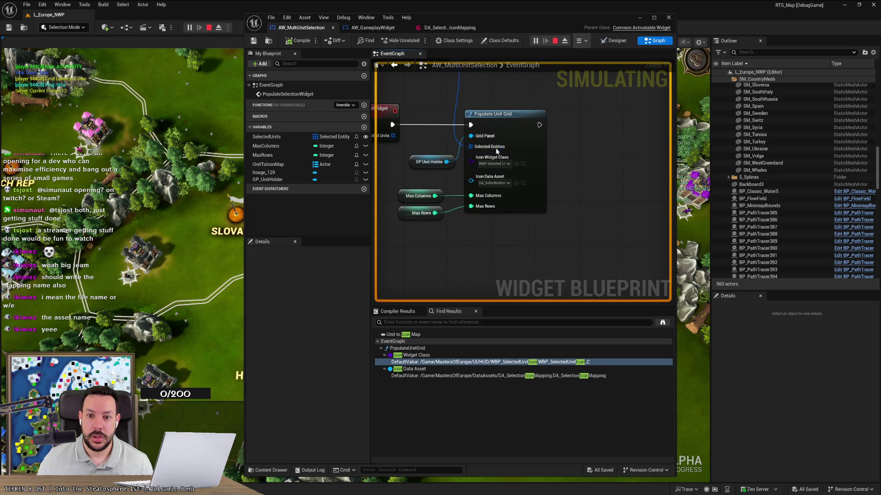
double_click(507, 114)
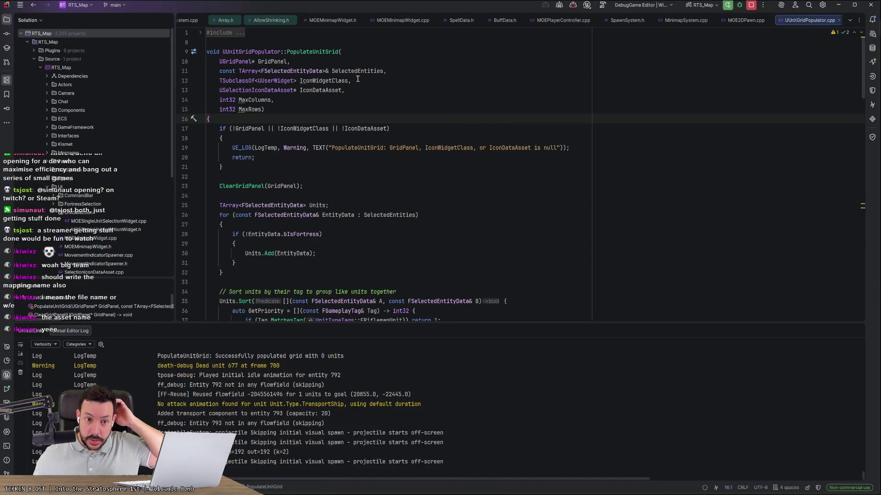
Trace IconDataAsset, UnitsToDisplay, IconWidget and IconWidgetClass usages through PopulateUnitGrid
double_click(329, 90)
scroll(369, 142, down, 6)
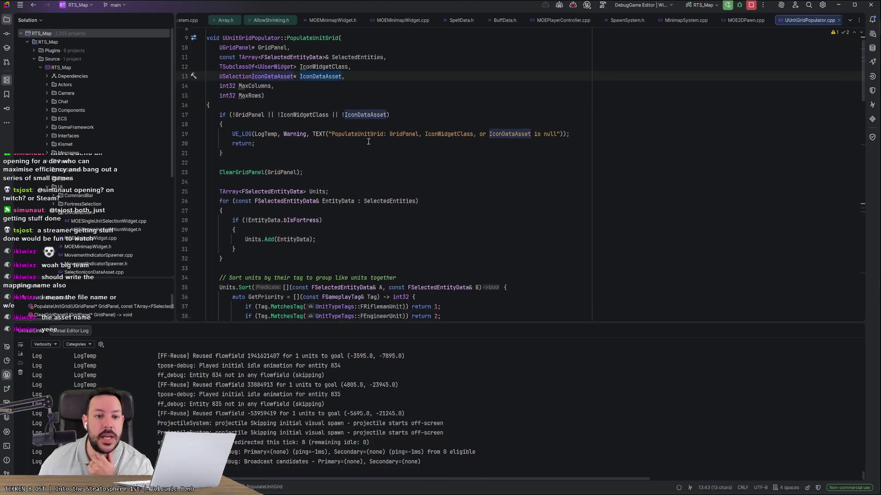
scroll(369, 143, down, 6)
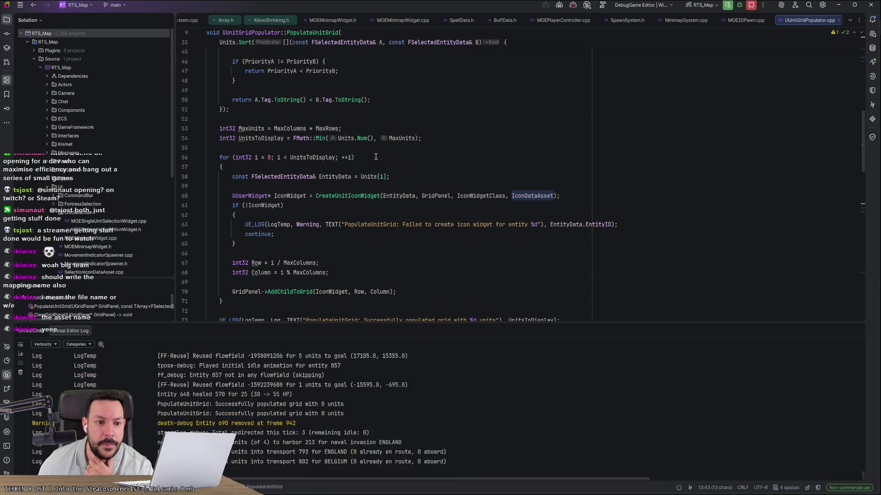
double_click(310, 157)
scroll(302, 147, down, 2)
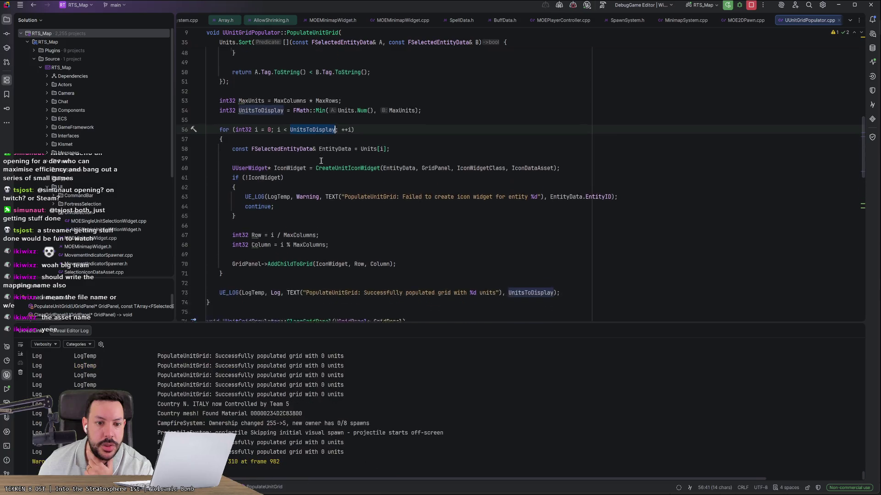
double_click(300, 139)
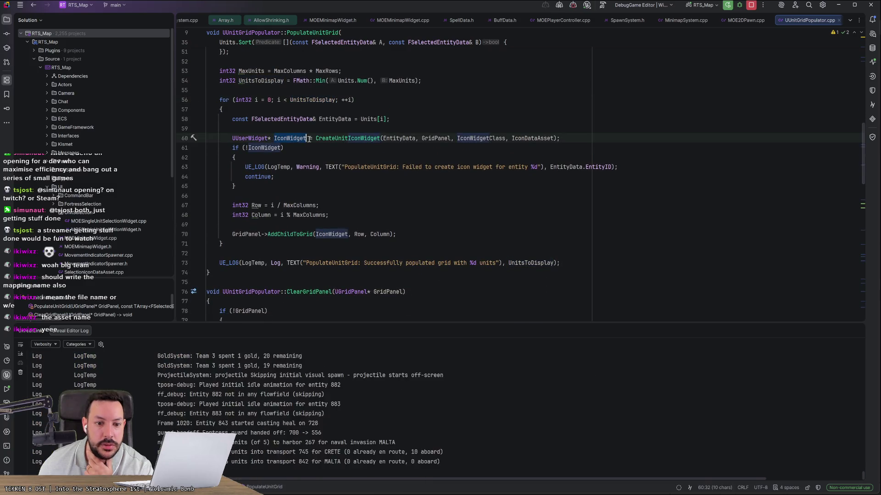
scroll(311, 139, down, 1)
scroll(310, 138, down, 2)
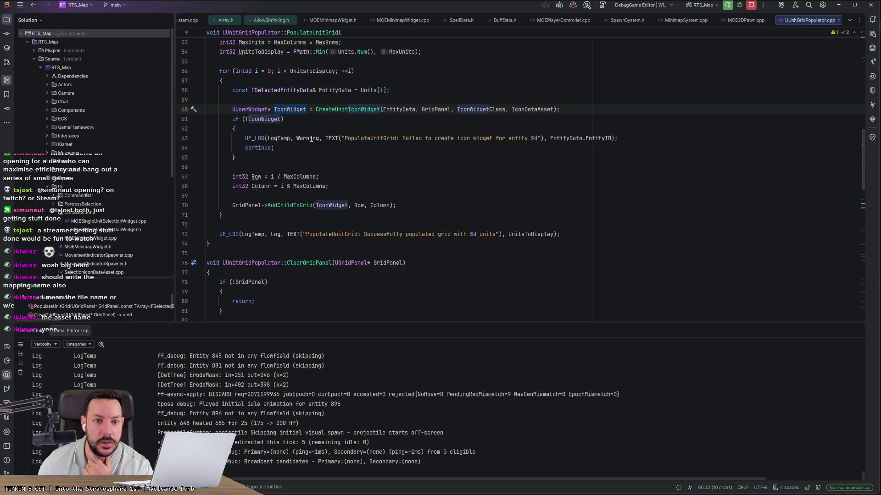
click(367, 118)
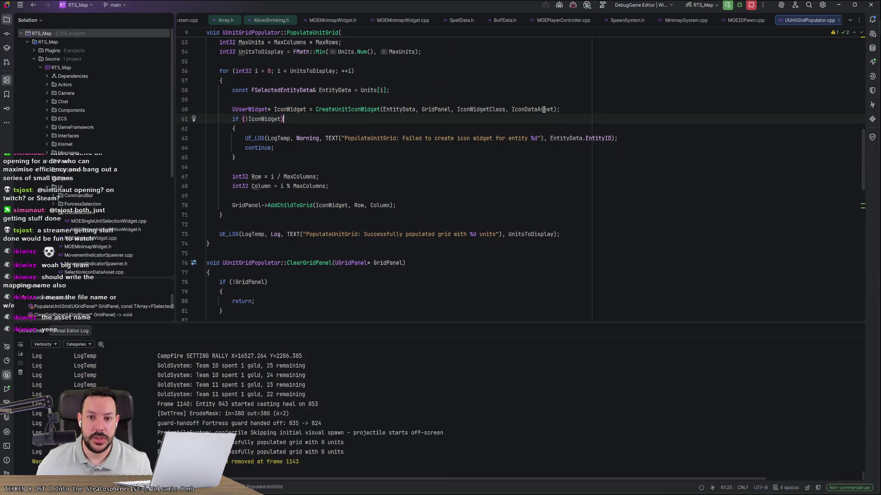
double_click(486, 109)
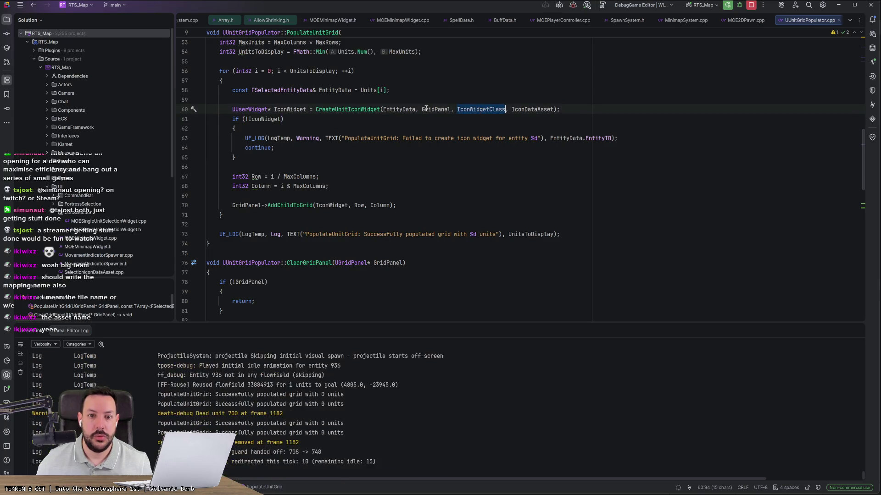
Go to the CreateUnitIconWidget definition and trace its WidgetClass usages
ctrl+click(333, 110)
double_click(320, 166)
scroll(318, 158, down, 4)
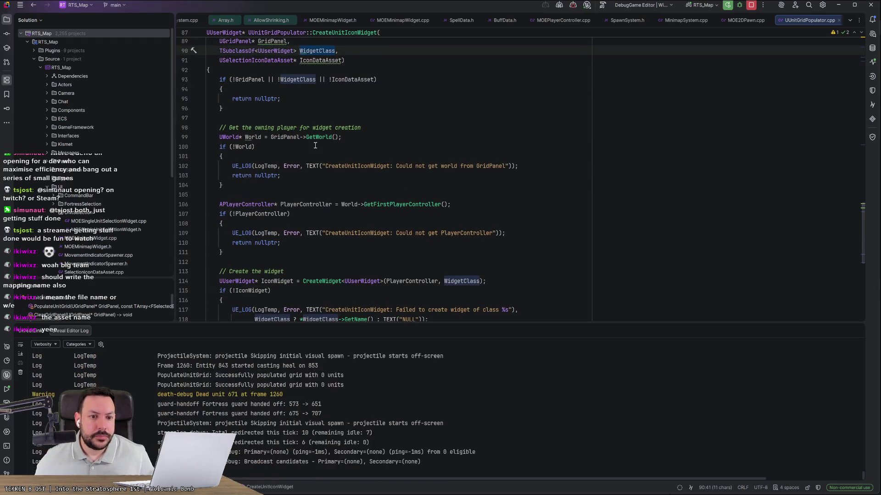
scroll(316, 139, down, 3)
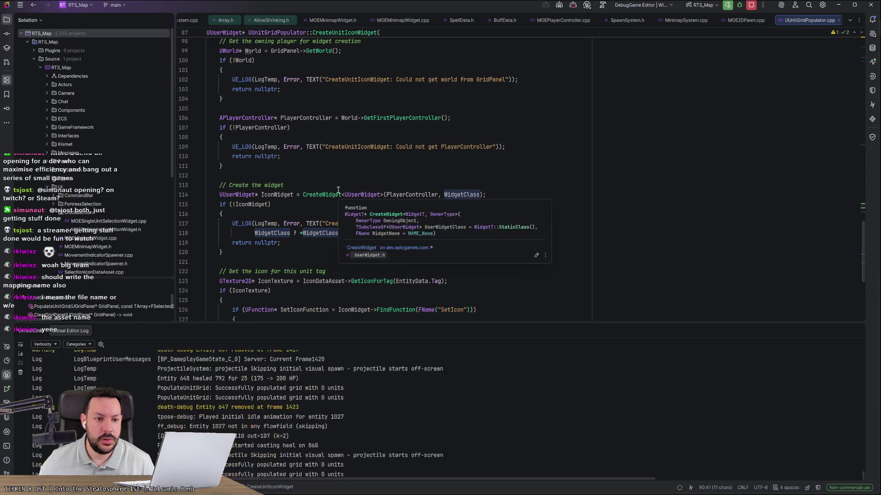
scroll(333, 188, up, 4)
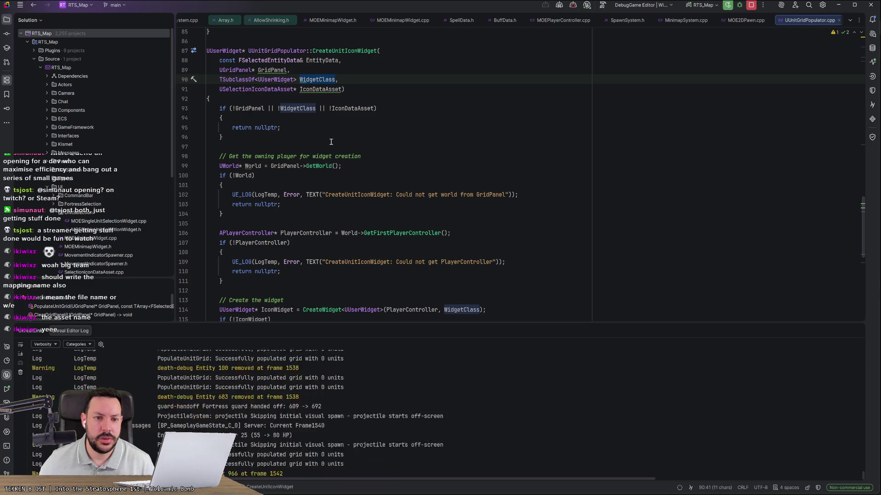
Follow the IconDataAsset parameter to the GetIconForTag definition in SelectionIconDataAsset.cpp
click(326, 92)
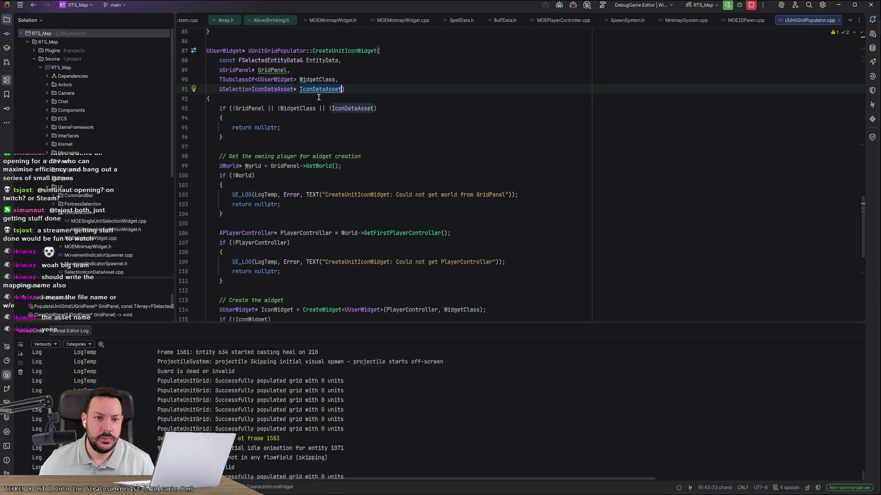
mouse_move(324, 92)
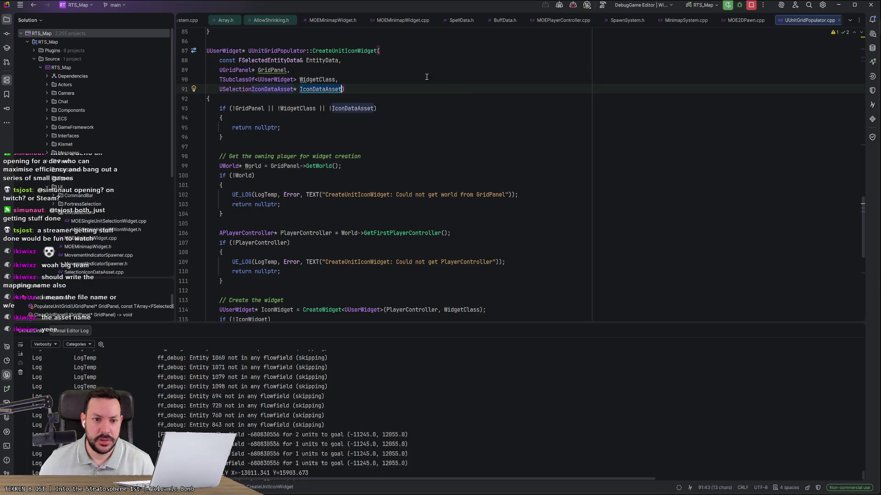
scroll(418, 166, down, 1)
scroll(418, 165, down, 7)
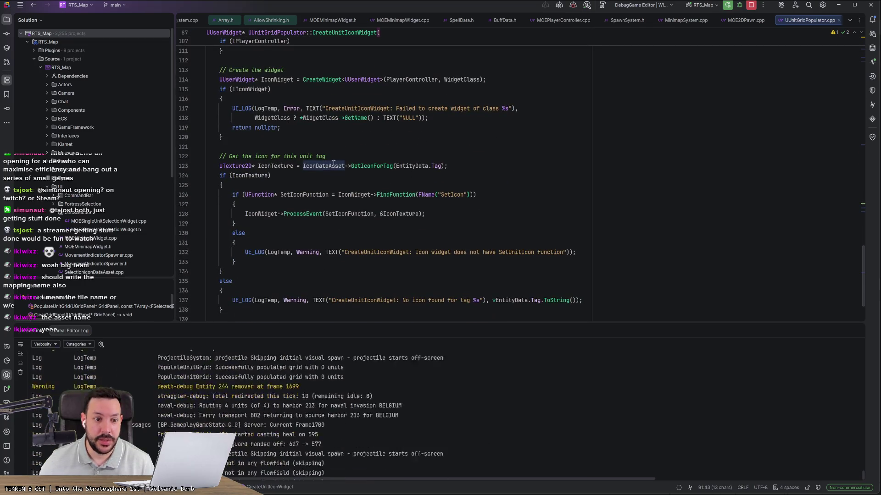
mouse_move(371, 161)
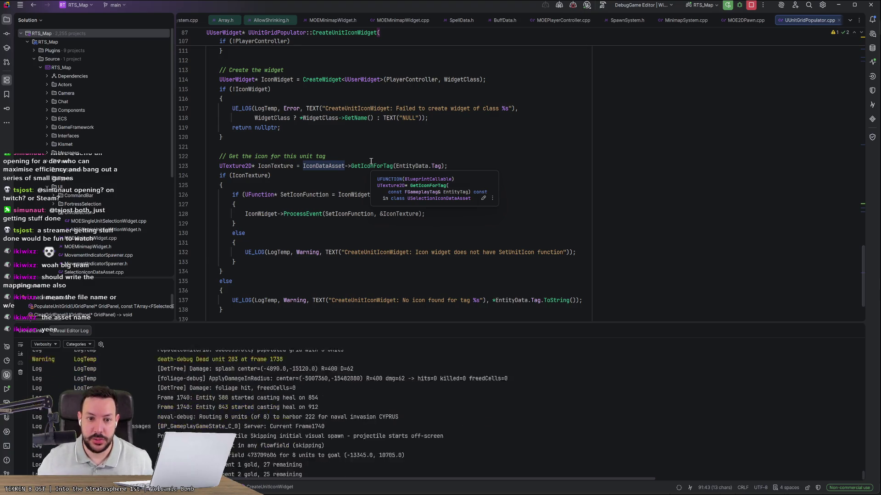
click(374, 147)
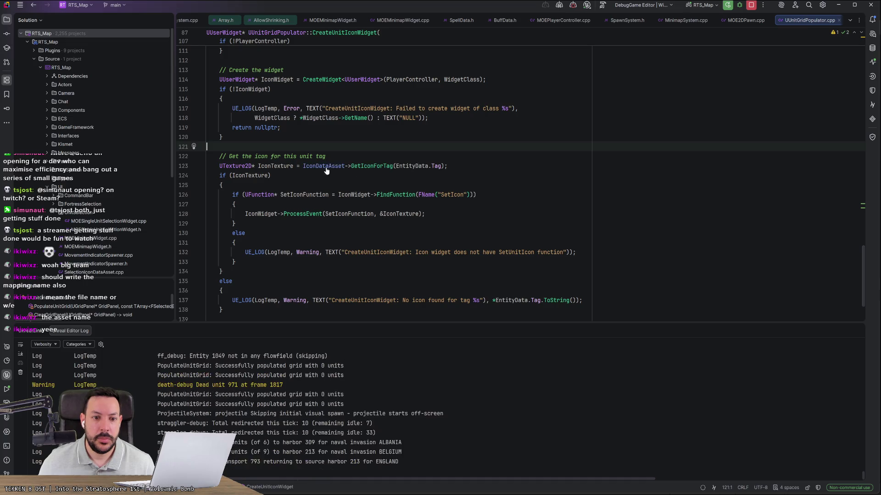
ctrl+click(364, 167)
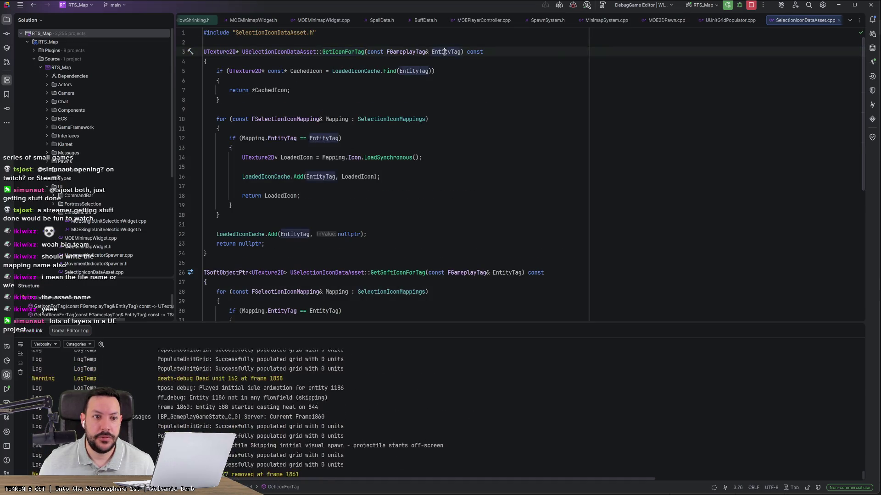
Review GetIconForTag's EntityTag usage and its return nullptr fallback line
double_click(444, 52)
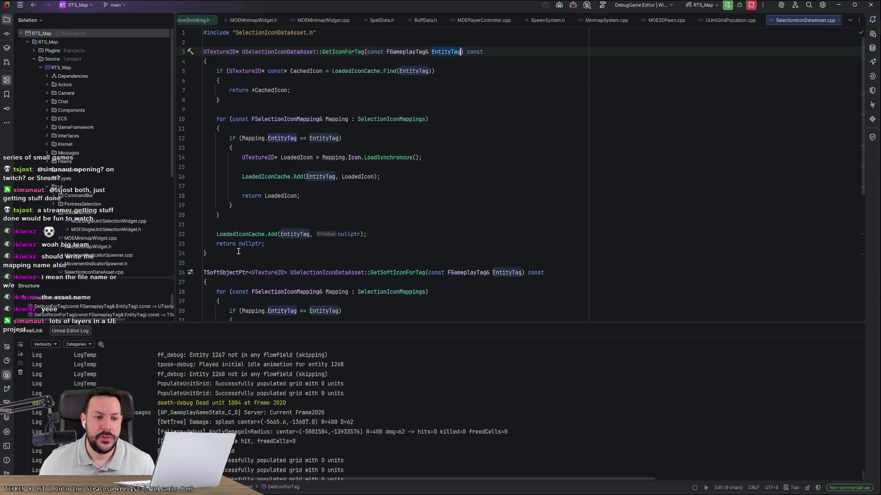
drag(272, 243, 204, 246)
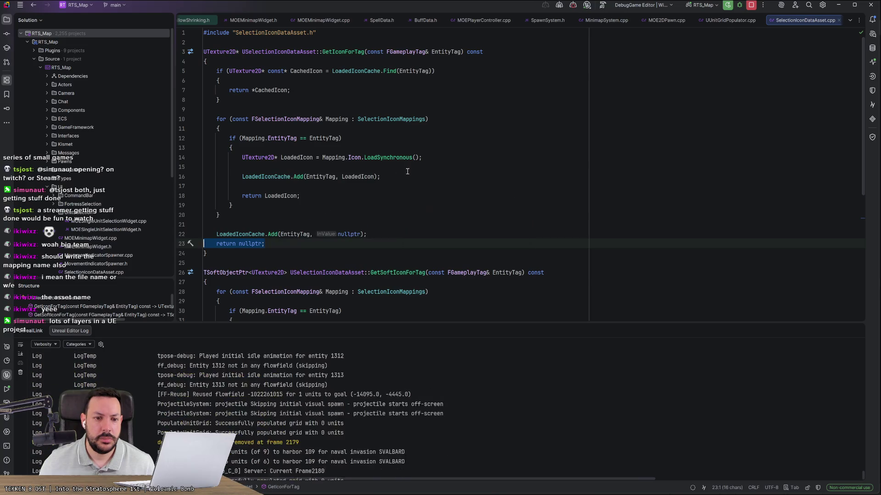
scroll(368, 189, down, 3)
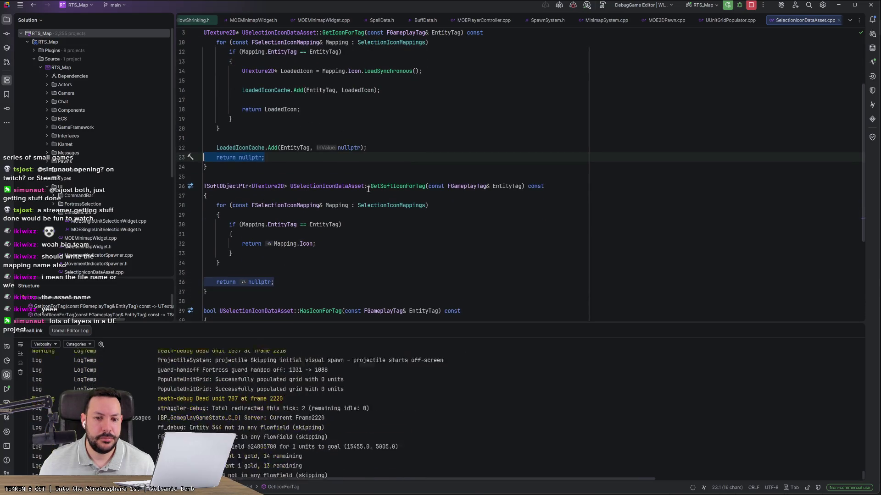
Go back to the GetIconForTag call in UUnitGridPopulator.cpp and return to Unreal
key(ctrl+alt+Left)
key(ctrl+alt+Left)
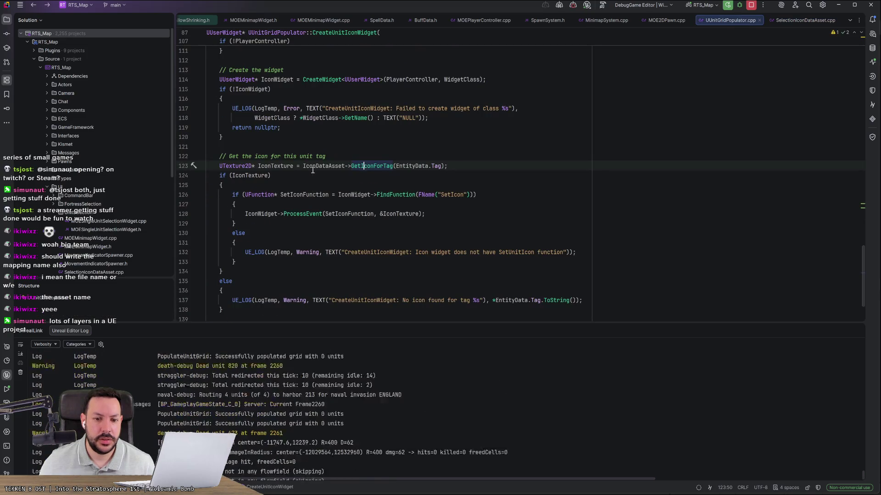
scroll(298, 189, down, 1)
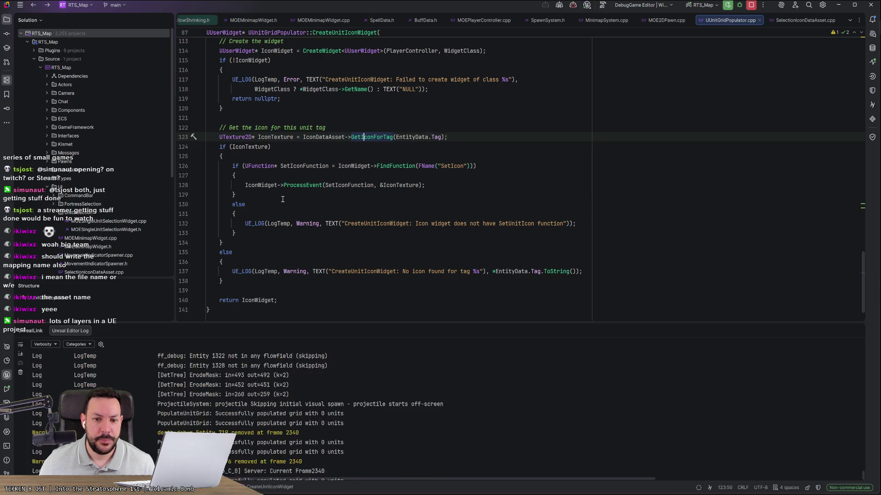
key(alt+Tab)
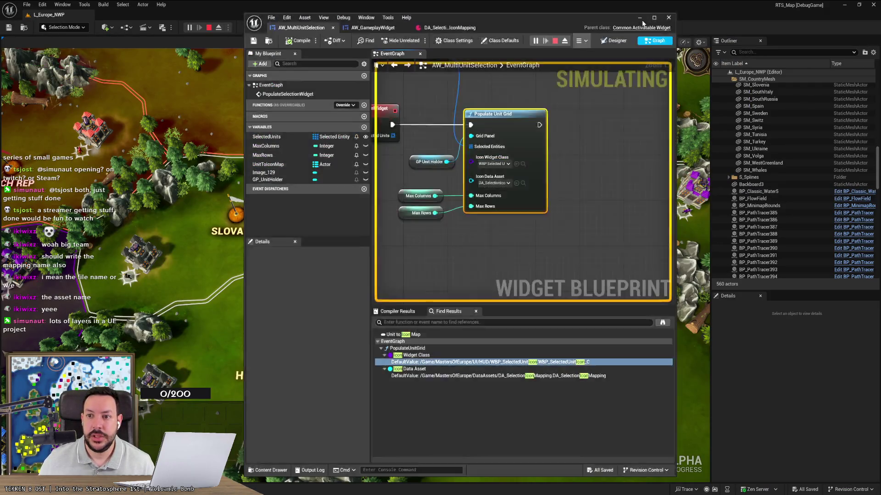
Return to the running game and queue a Mortar at the blue castle
click(639, 18)
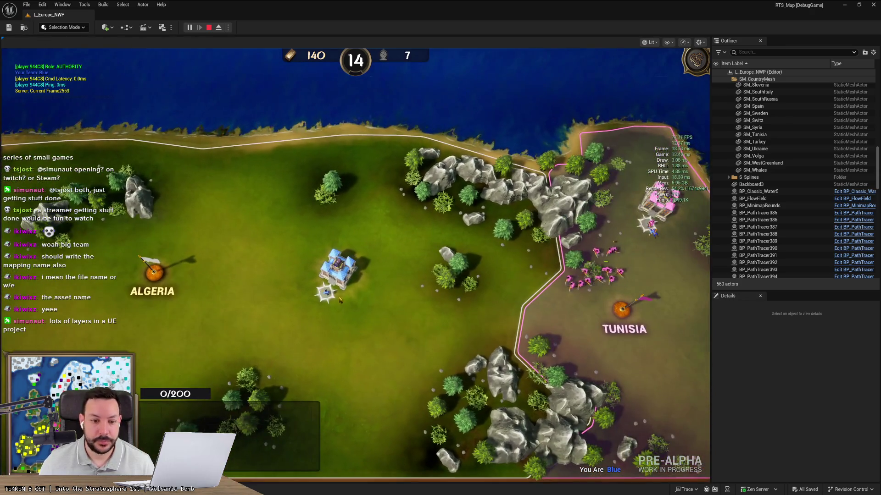
click(339, 287)
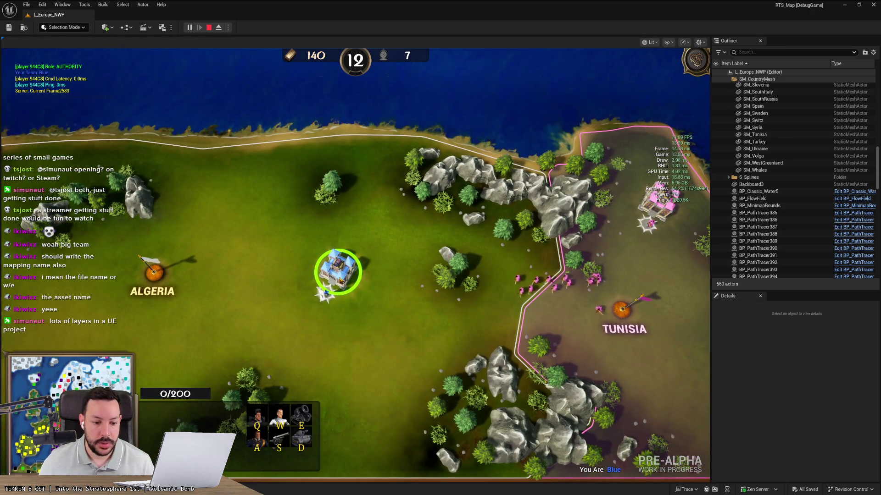
key(e)
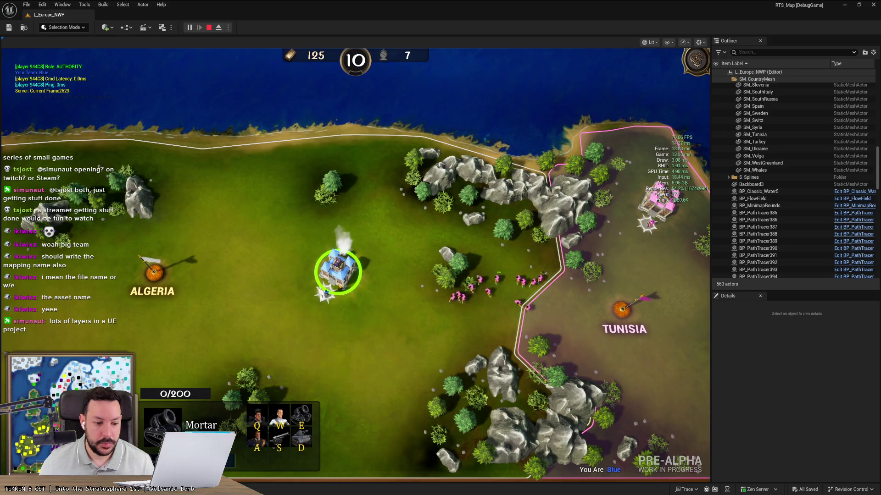
Box-select the blue army to check its selection icons, then stop the test game
drag(370, 338, 305, 277)
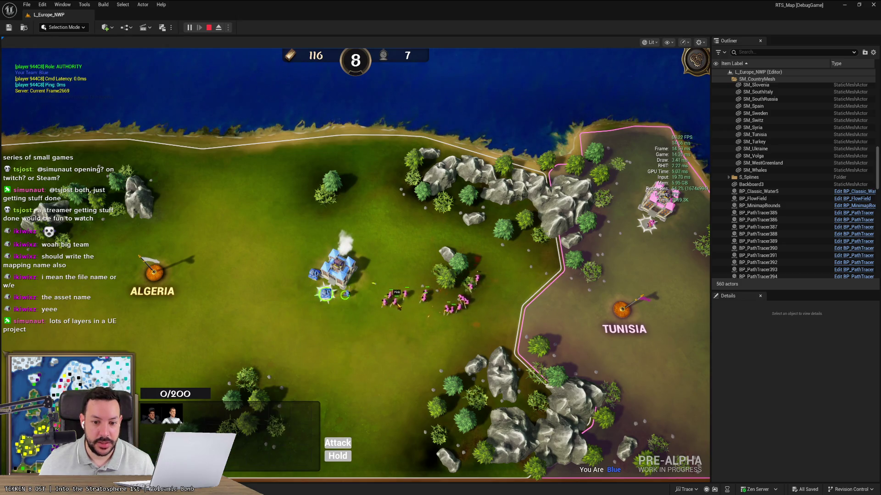
key(Left)
key(Down)
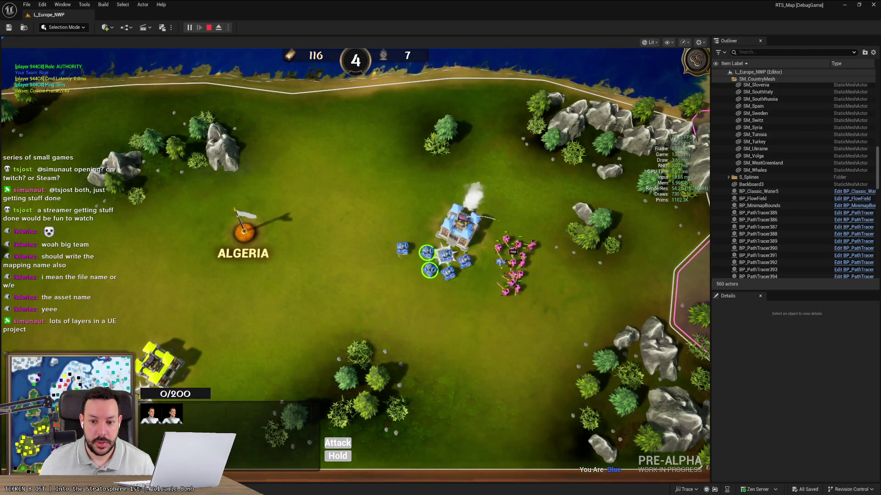
drag(379, 222, 504, 321)
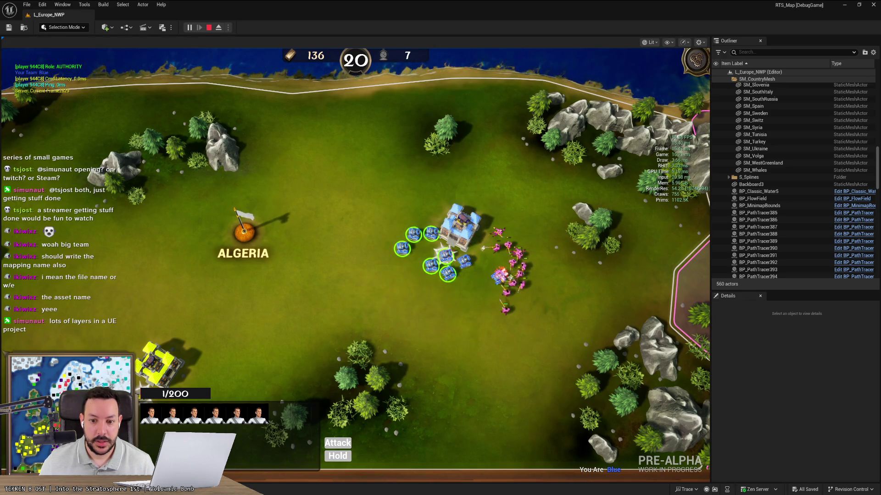
click(459, 225)
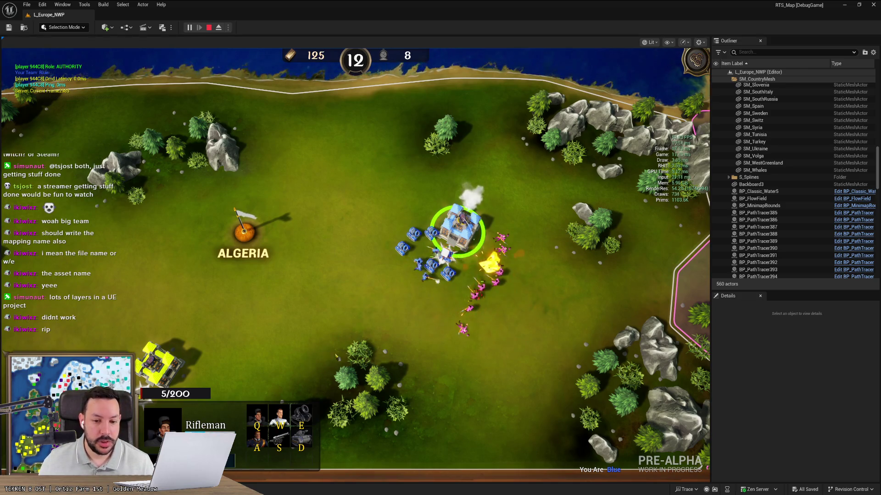
drag(327, 351, 463, 220)
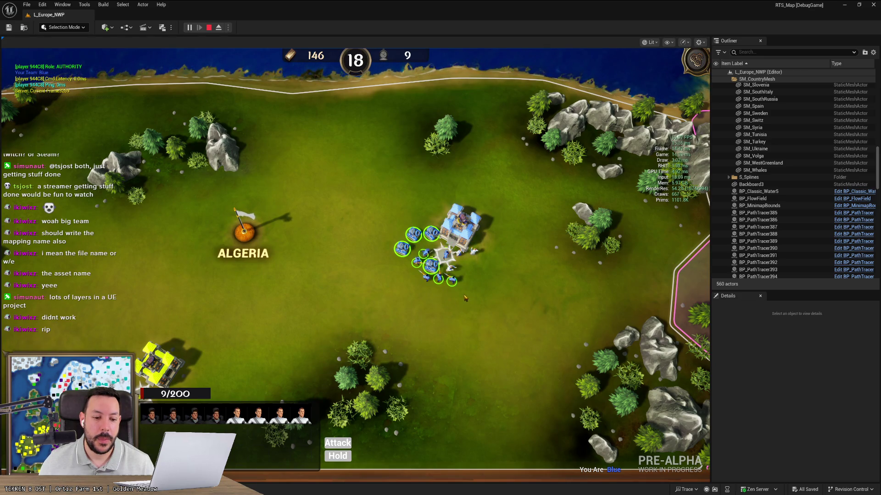
click(208, 27)
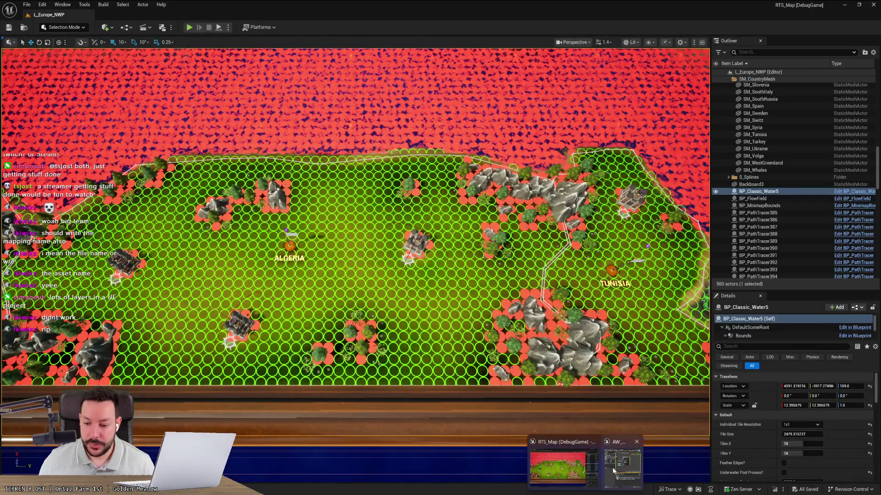
Bring up the AW_MultiUnitSelection window, close it, and leave the editor for the code
click(585, 461)
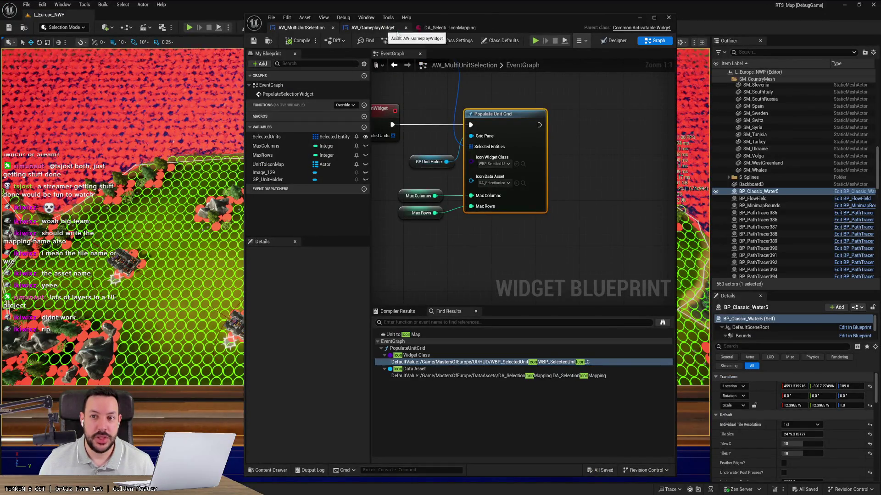
click(666, 19)
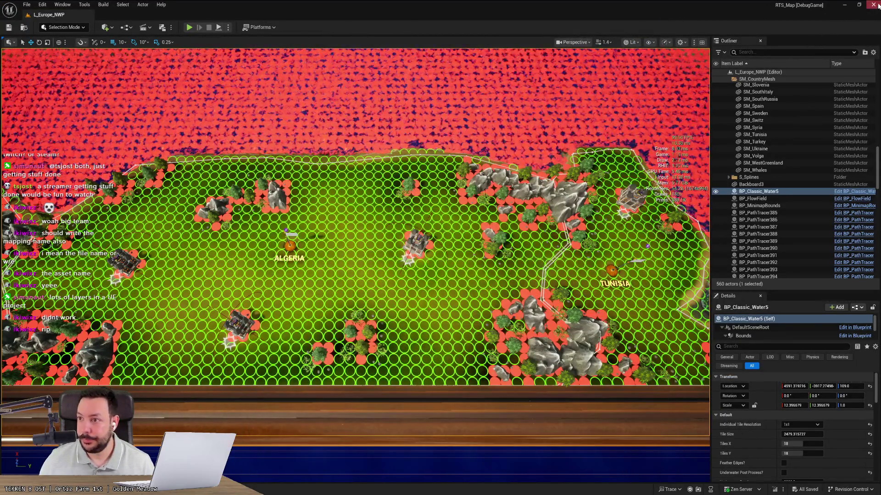
key(alt+Tab)
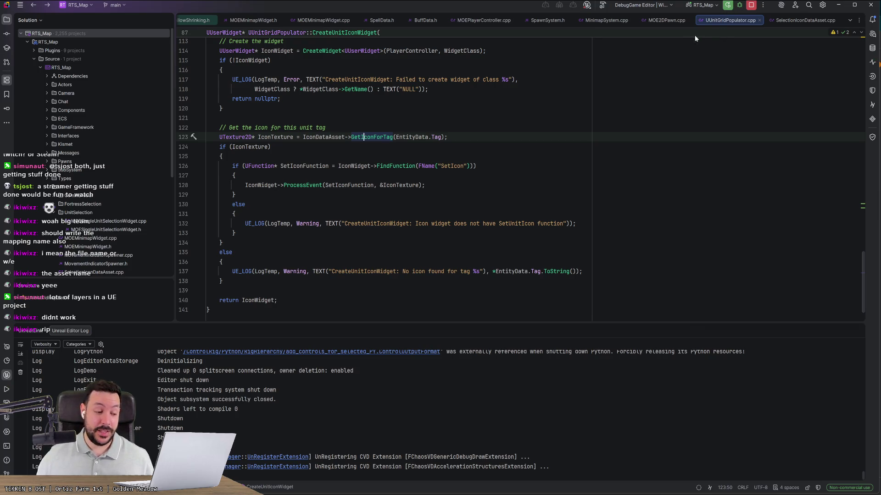
Rebuild the project from Rider's toolbar so the Unreal editor relaunches
click(727, 5)
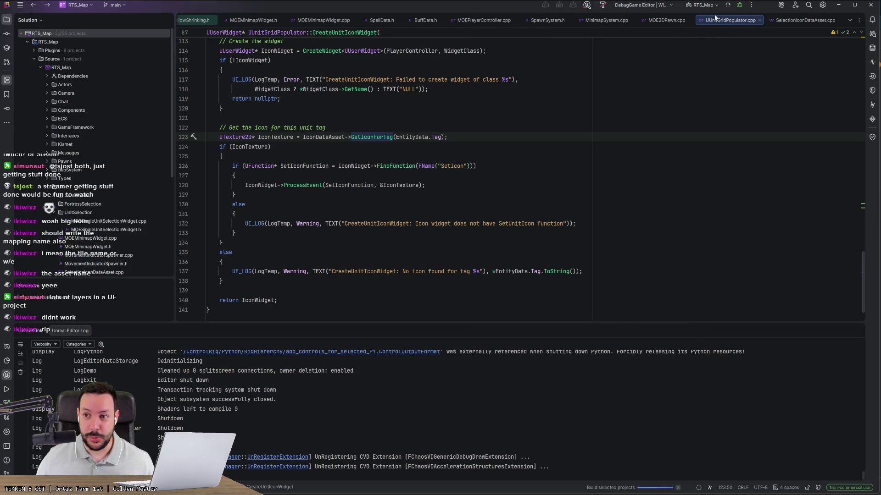
scroll(633, 108, up, 4)
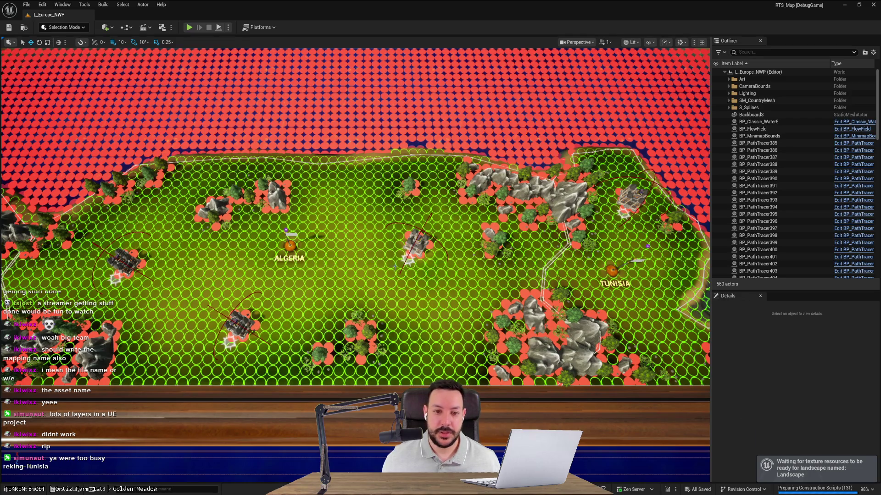
Zoom out over the Europe map and select the player's castle
click(392, 251)
scroll(392, 251, down, 2)
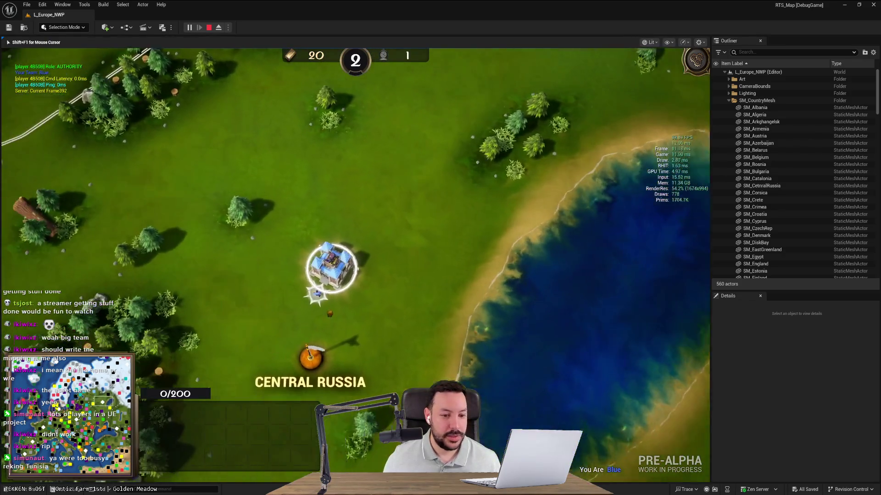
click(351, 269)
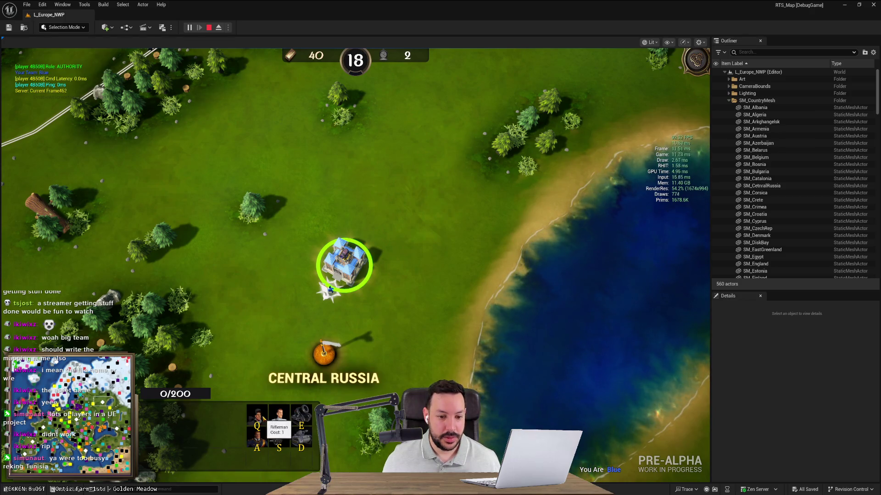
Queue a Mortar and a Captain, group them with a soldier, and move them around the castle
key(e)
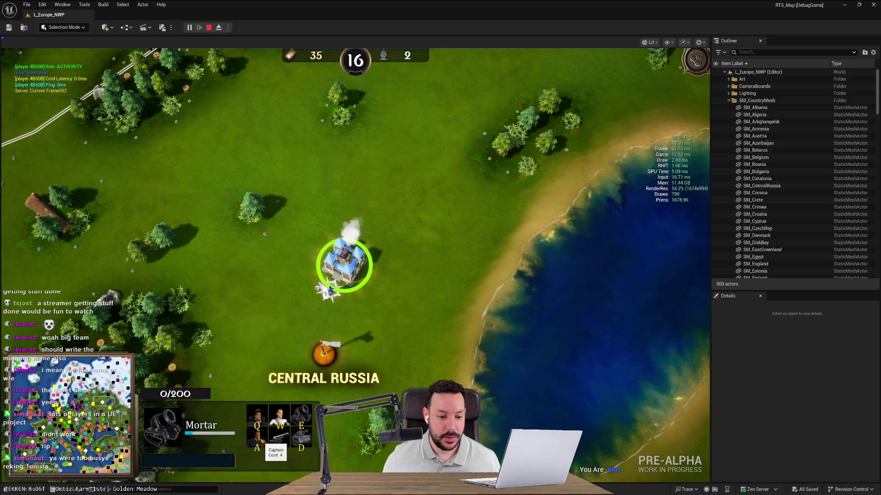
click(260, 439)
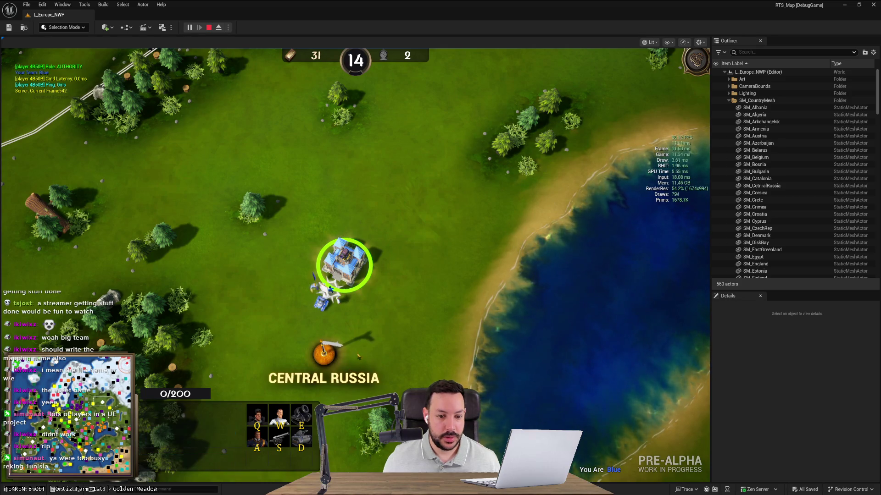
click(323, 305)
click(318, 289)
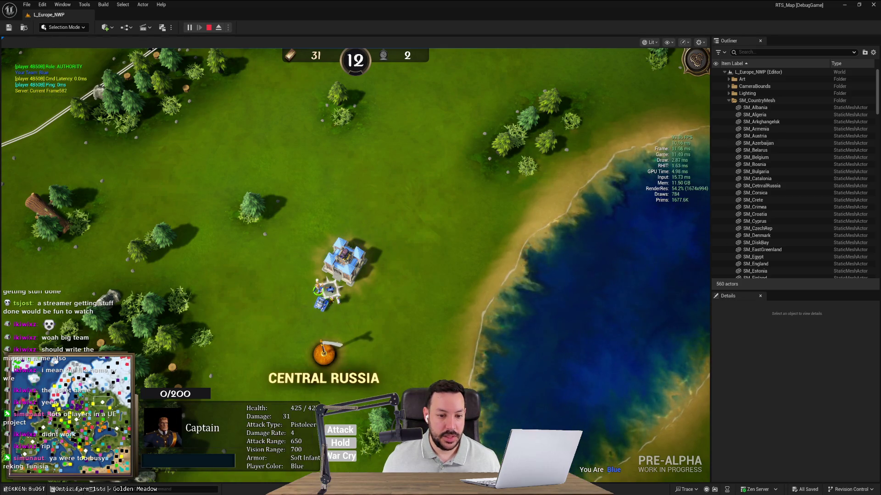
drag(310, 278, 346, 315)
drag(390, 333, 301, 289)
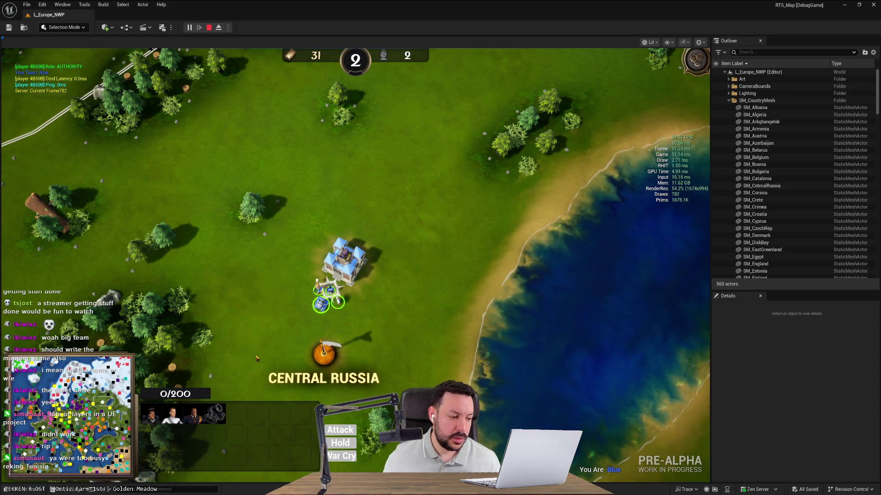
right_click(292, 333)
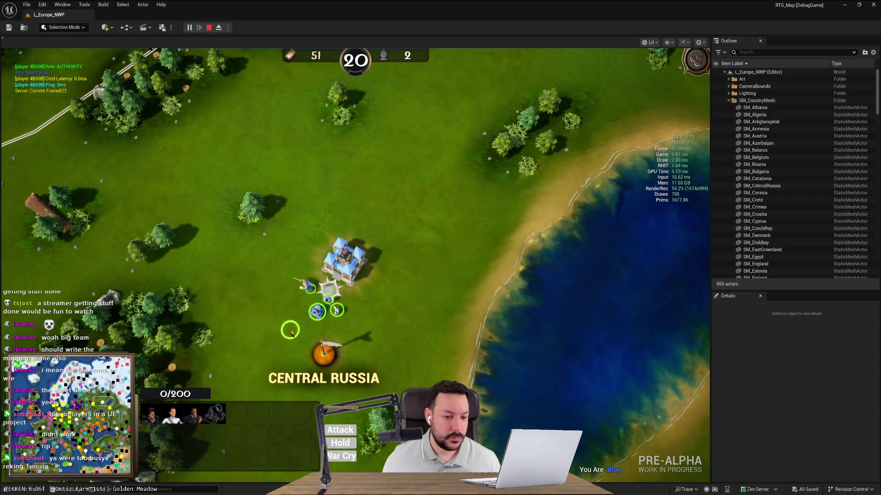
right_click(379, 278)
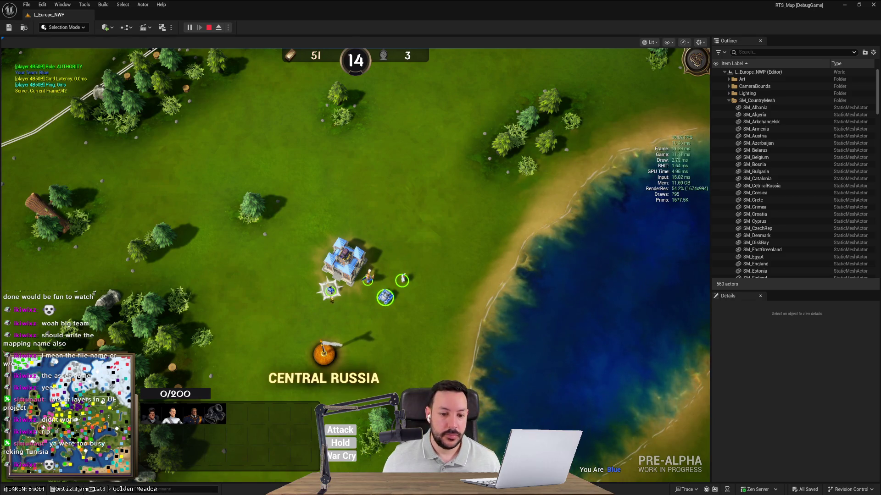
Queue Artillery and a Tank, then box-select all army units around the castle
click(344, 263)
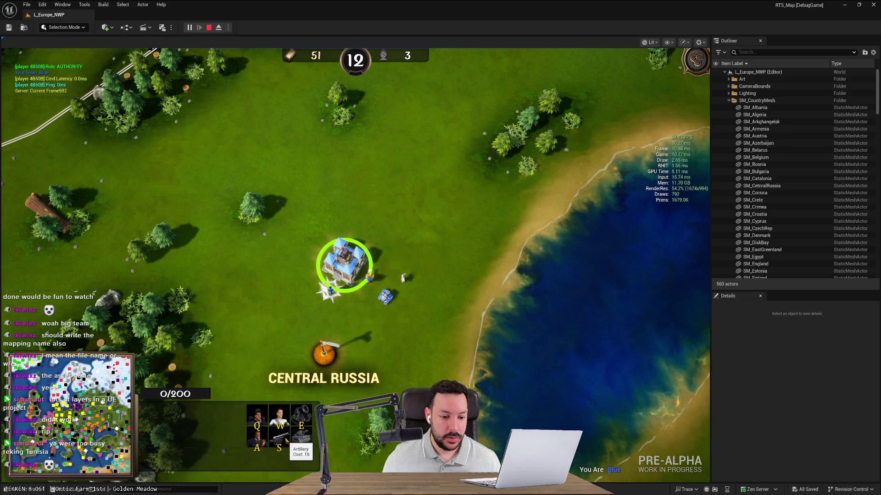
click(305, 427)
click(305, 439)
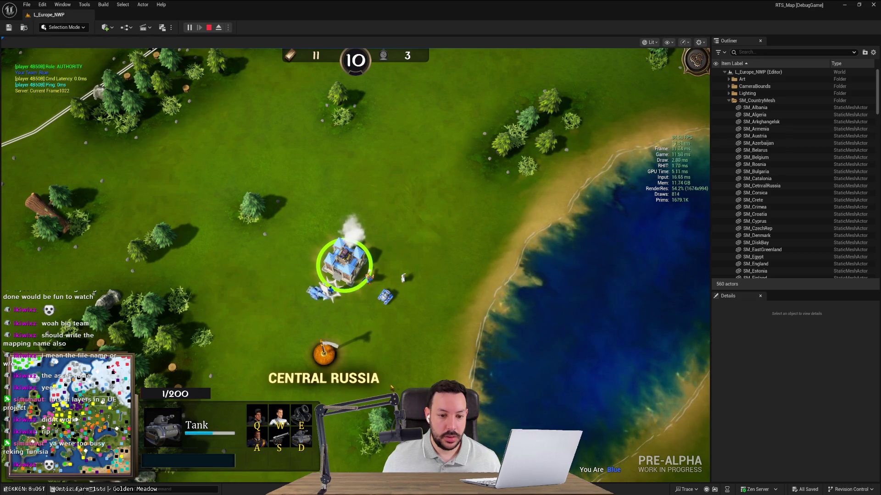
key(ctrl+a)
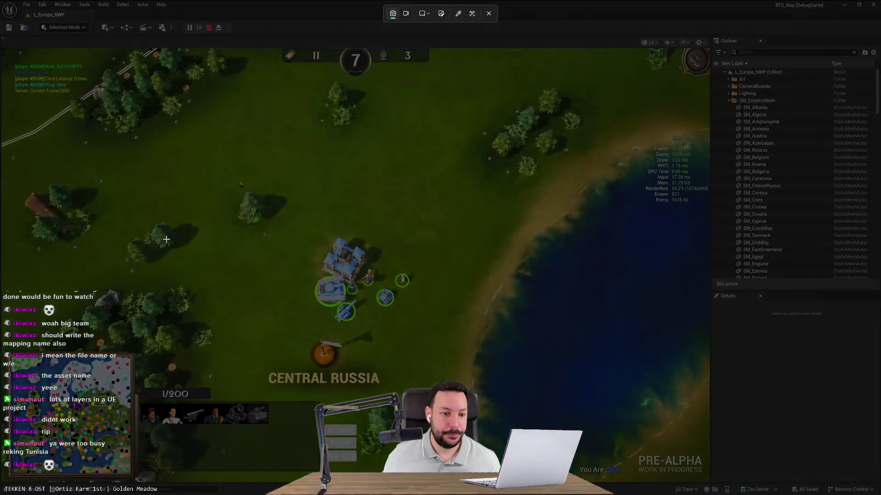
mouse_move(92, 187)
mouse_down()
mouse_move(252, 310)
mouse_move(429, 486)
mouse_move(441, 482)
mouse_up()
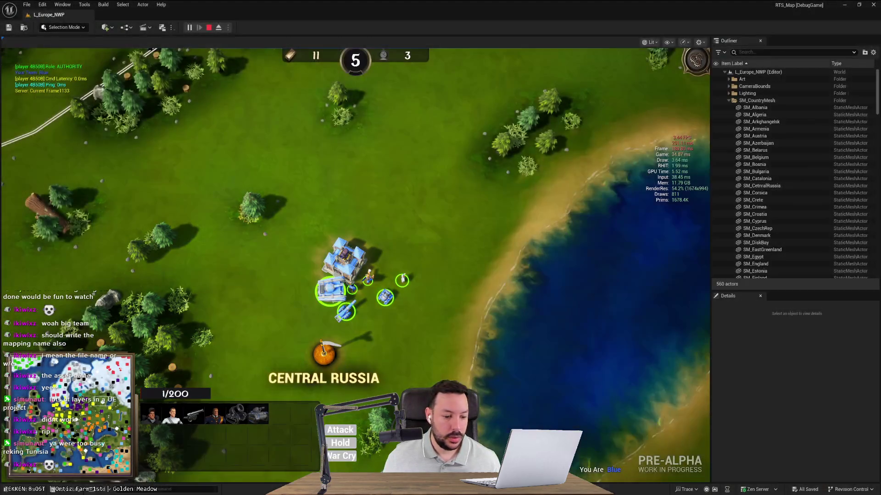
key(alt+Tab)
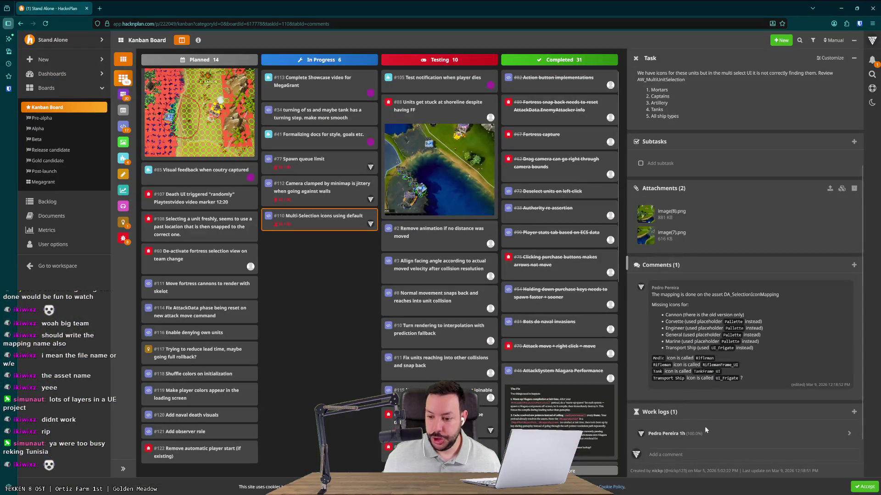
Post a comment with the new multi-selection gameplay screenshot on HacknPlan task #110
click(692, 454)
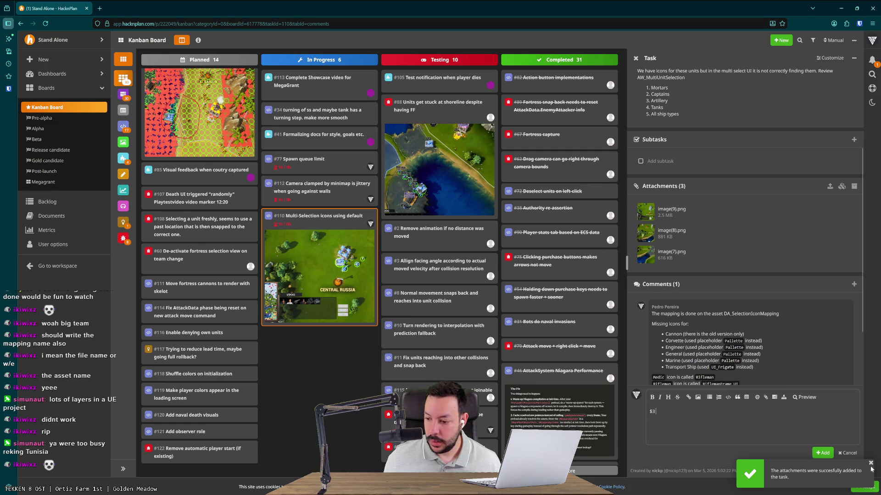
click(871, 464)
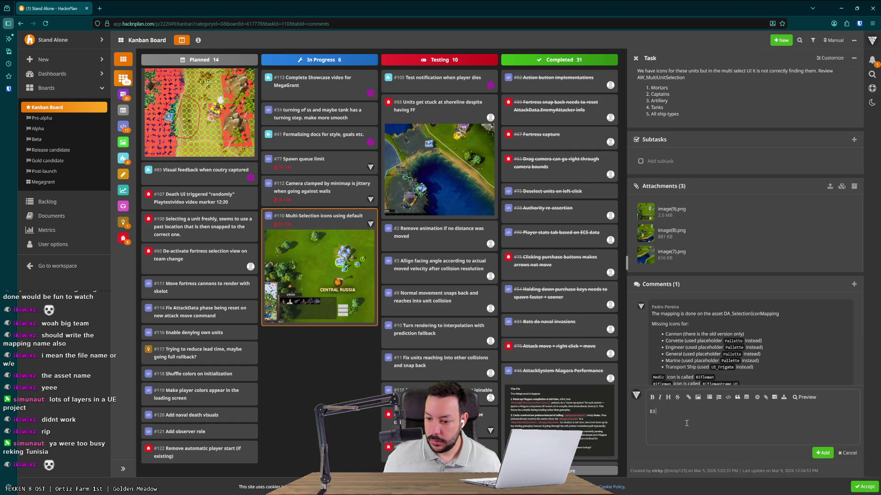
scroll(698, 371, down, 2)
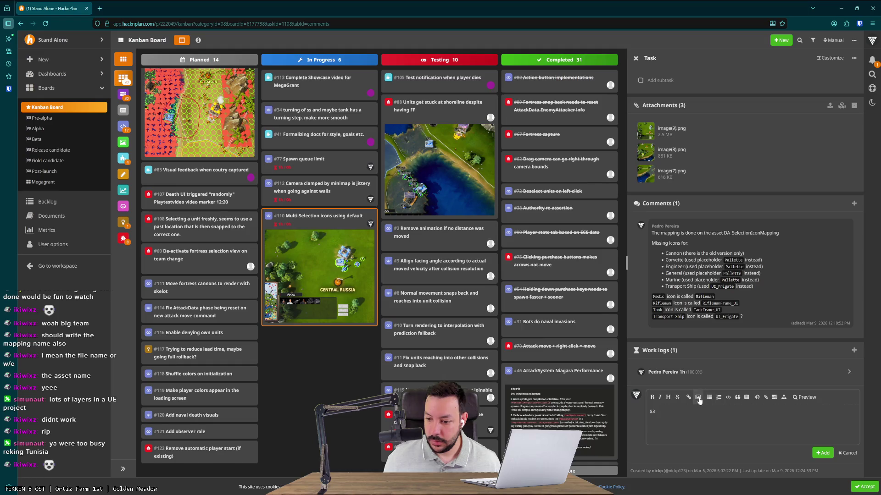
click(697, 398)
click(491, 285)
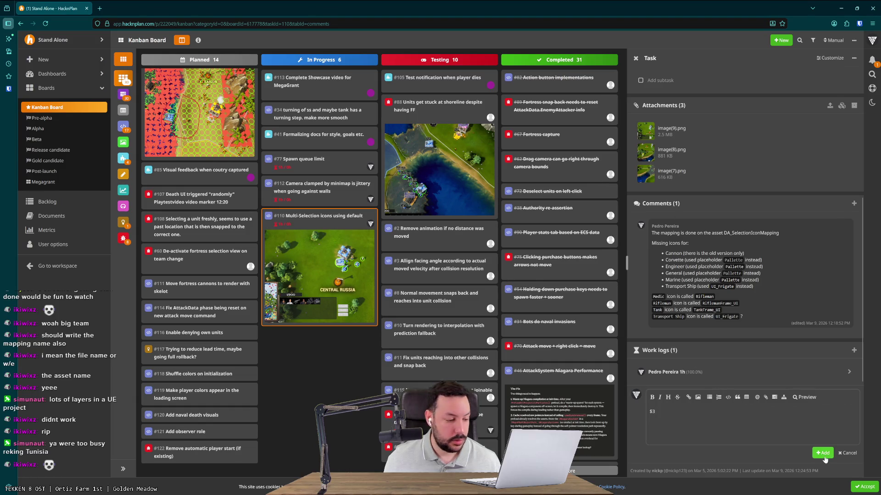
click(824, 454)
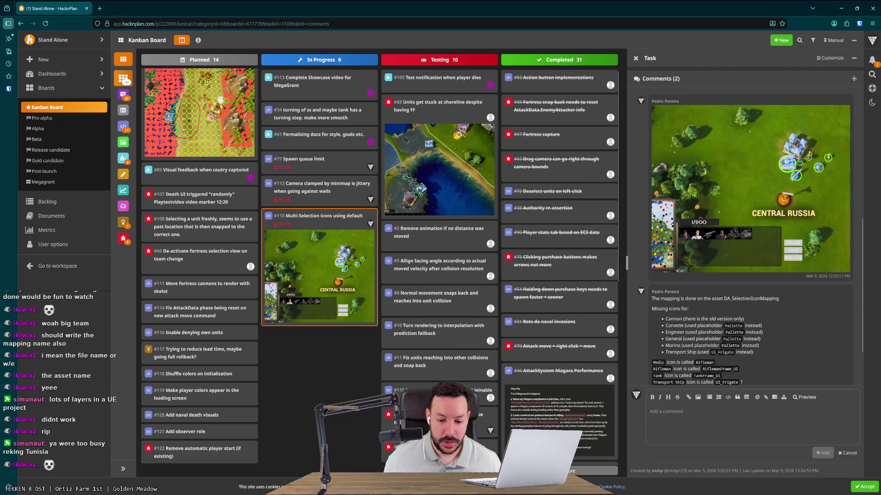
key(alt+Tab)
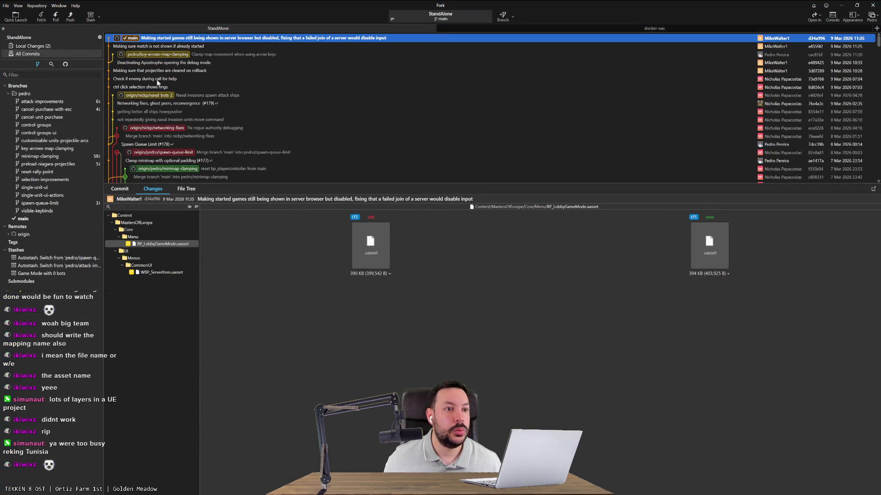
Enter the new branch name pedro/fix-icons-for-multi-select, branching from main, in Fork
click(503, 16)
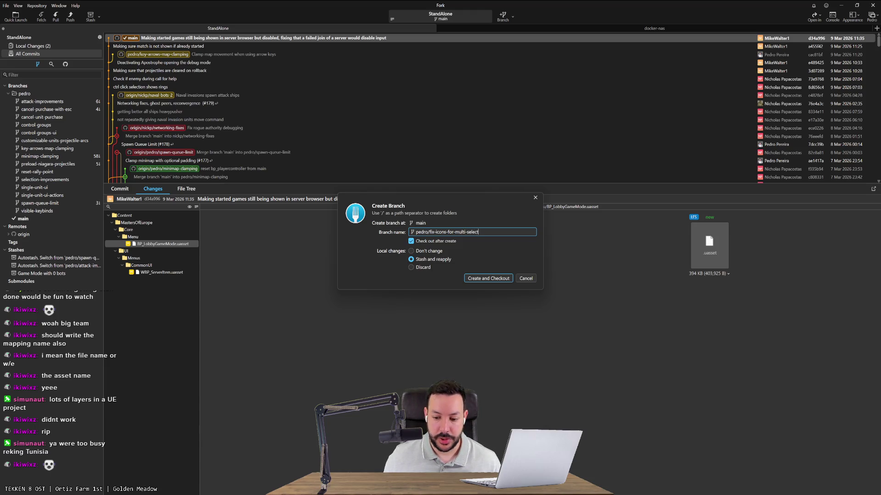
key(alt+Tab)
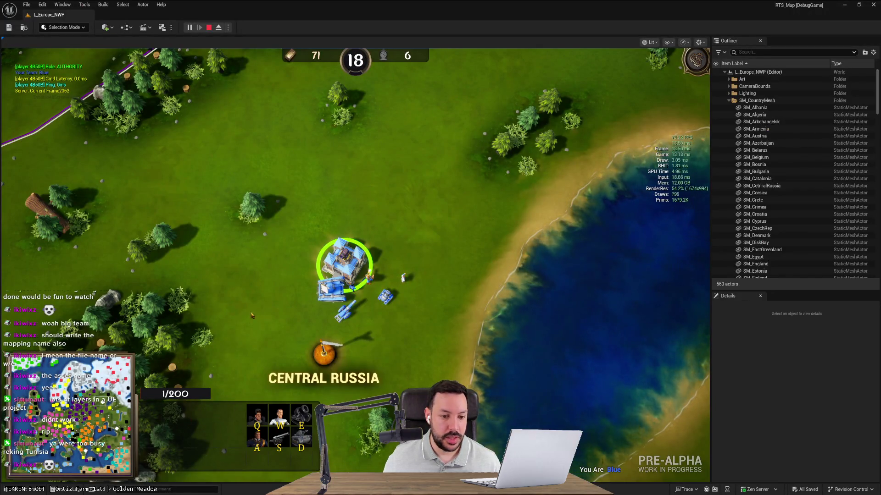
Test selecting the home castle, tank, artillery and officer, singly and together, to check their icons
scroll(250, 320, down, 3)
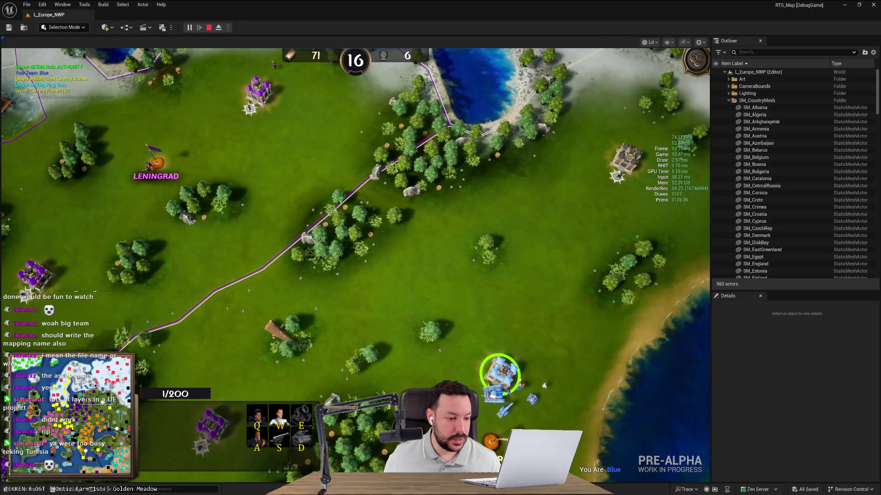
key(space)
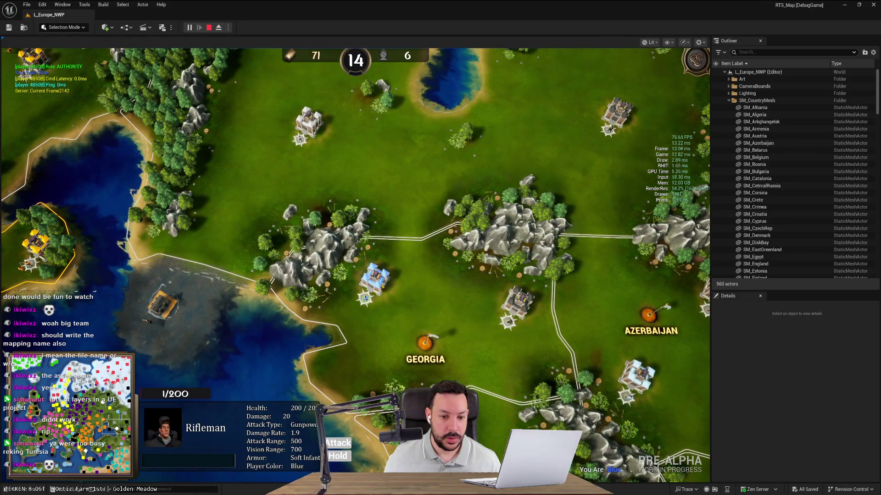
click(374, 277)
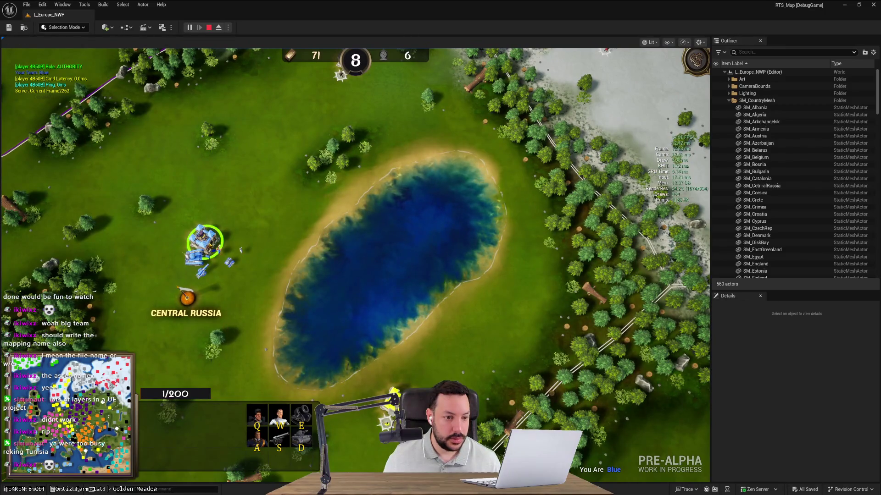
click(195, 259)
click(201, 238)
click(203, 271)
click(202, 239)
click(203, 272)
click(196, 260)
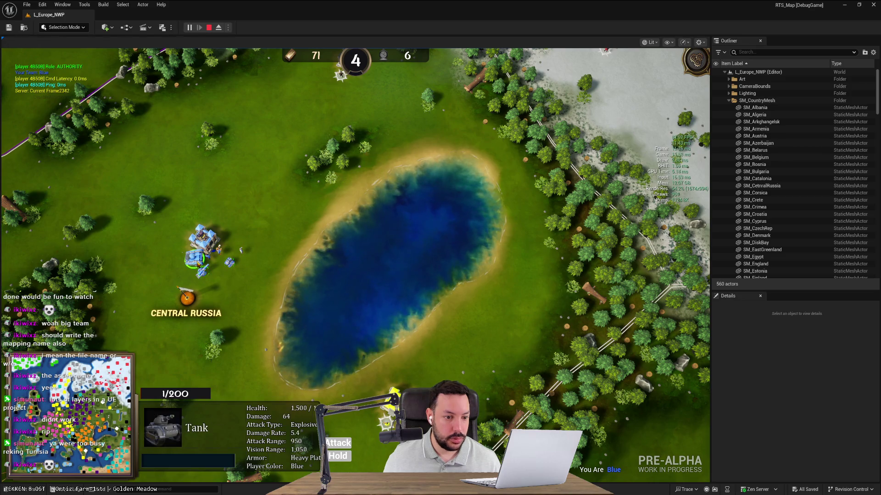
click(203, 238)
click(242, 251)
click(229, 263)
click(203, 272)
click(194, 259)
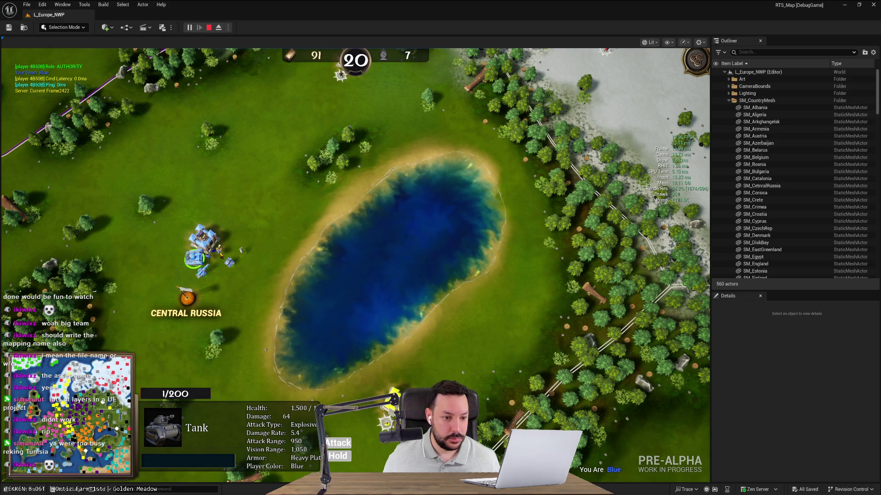
shift+click(241, 251)
click(202, 272)
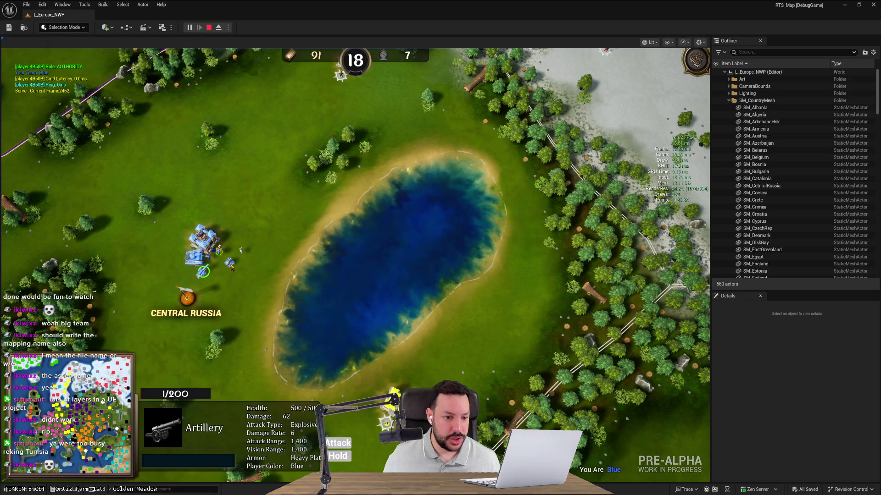
click(203, 238)
Select the blue castle near Georgia, pan back to Central Russia, and stop the play session
key(Down)
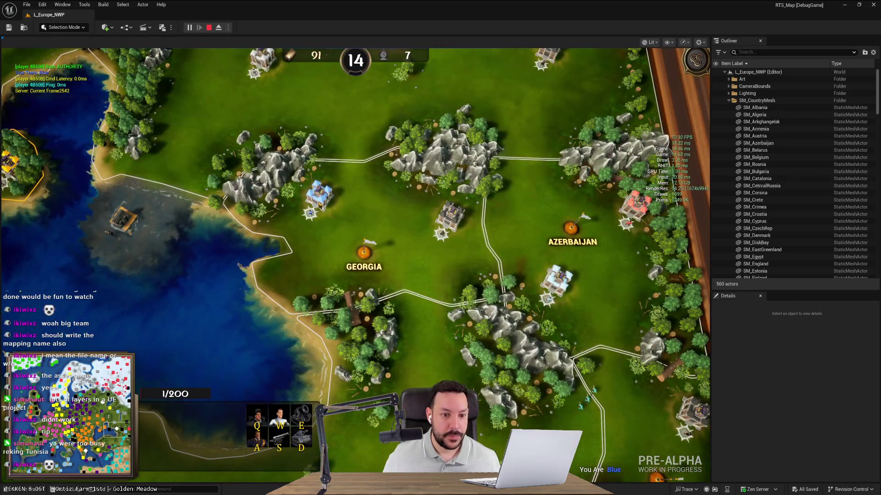
click(319, 195)
key(Up)
key(Left)
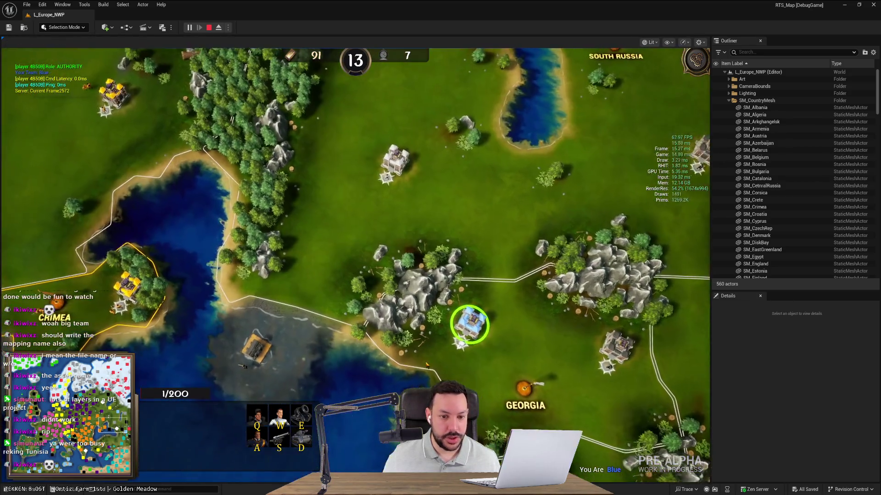
key(Up)
key(Left)
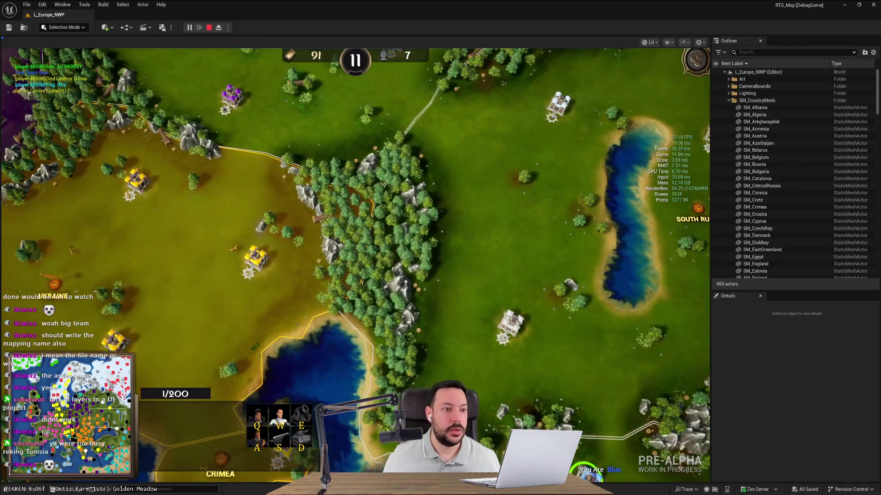
key(space)
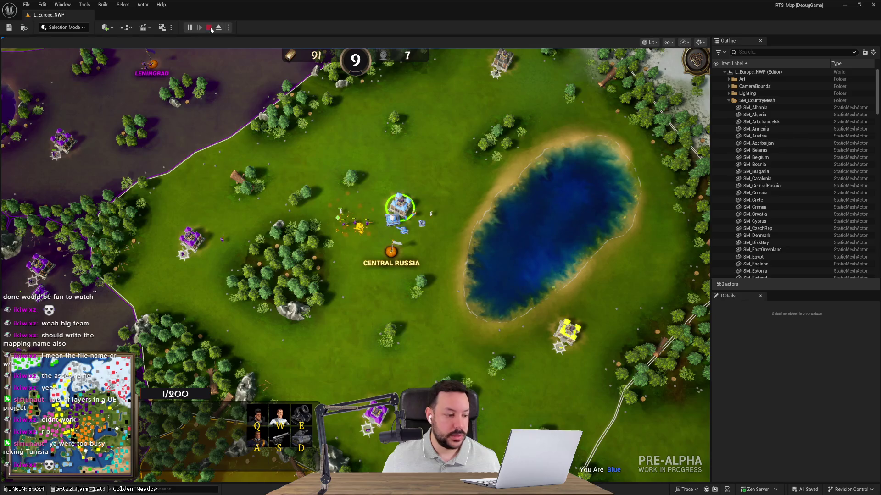
key(Escape)
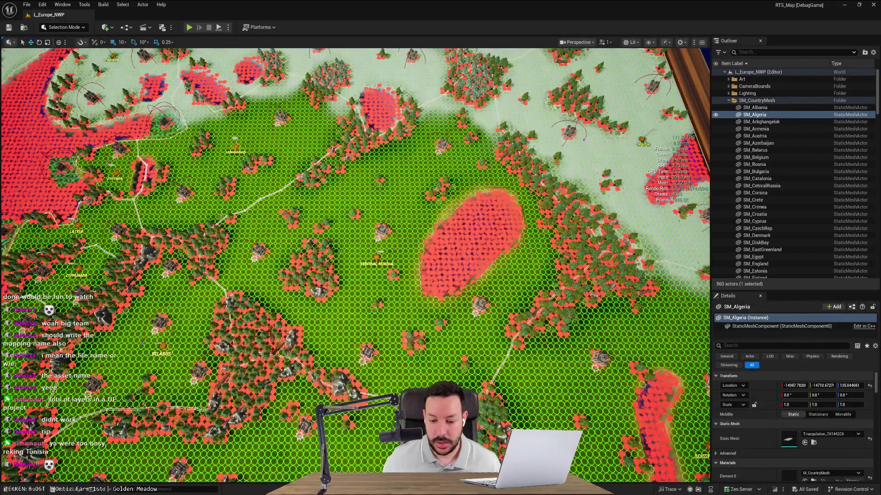
Create and check out pedro/fix-icons-for-multi-select, then stage DA_SelectionIconMapping.uasset
key(alt+Tab)
click(482, 278)
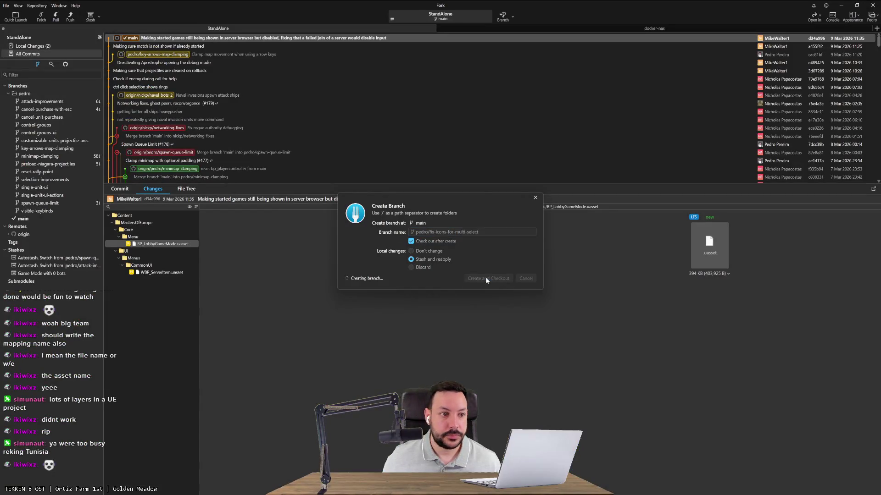
click(42, 45)
double_click(155, 92)
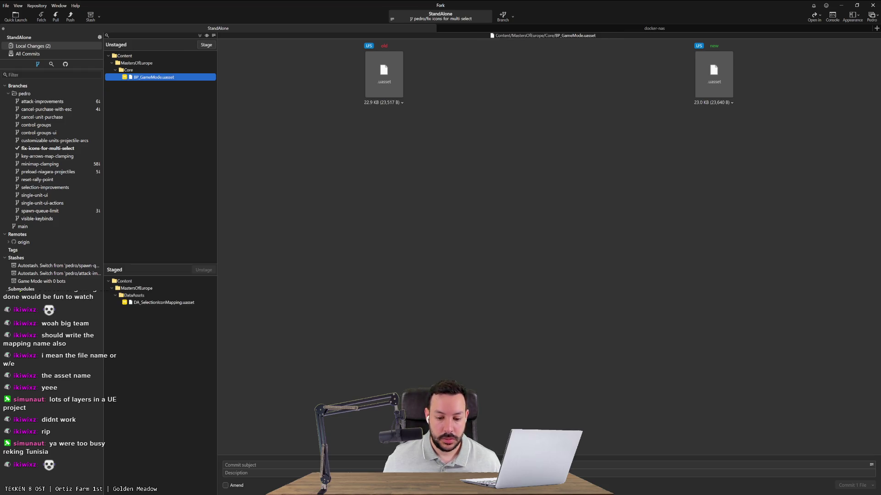
Copy the mapping notes from the HacknPlan comment into the Fork commit description
key(alt+Tab)
scroll(741, 350, down, 2)
scroll(741, 350, up, 1)
drag(753, 357, 653, 274)
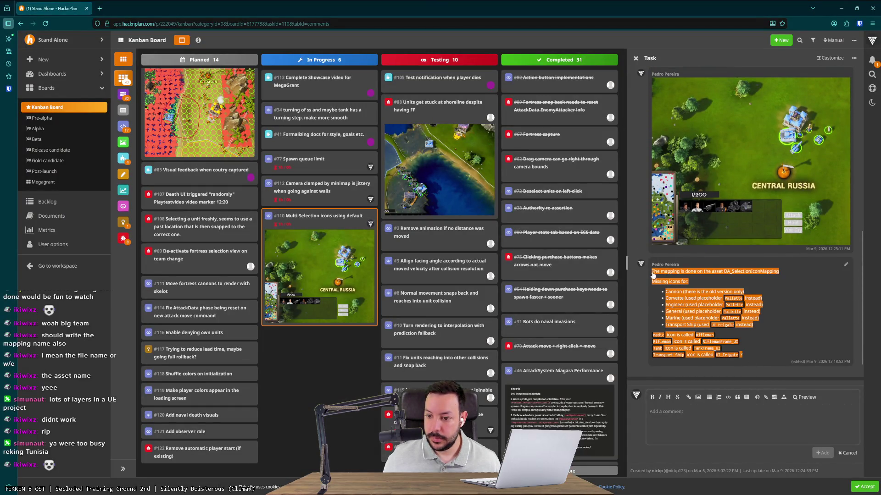
key(alt+Tab)
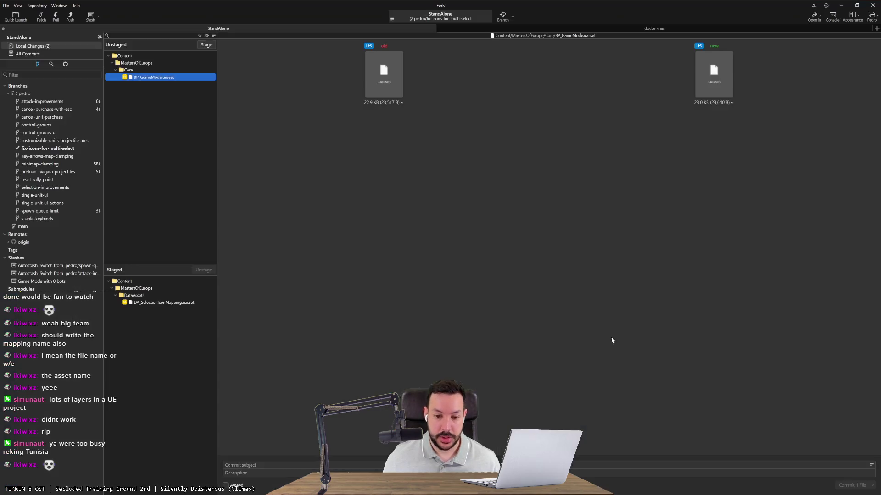
click(368, 473)
key(ctrl+v)
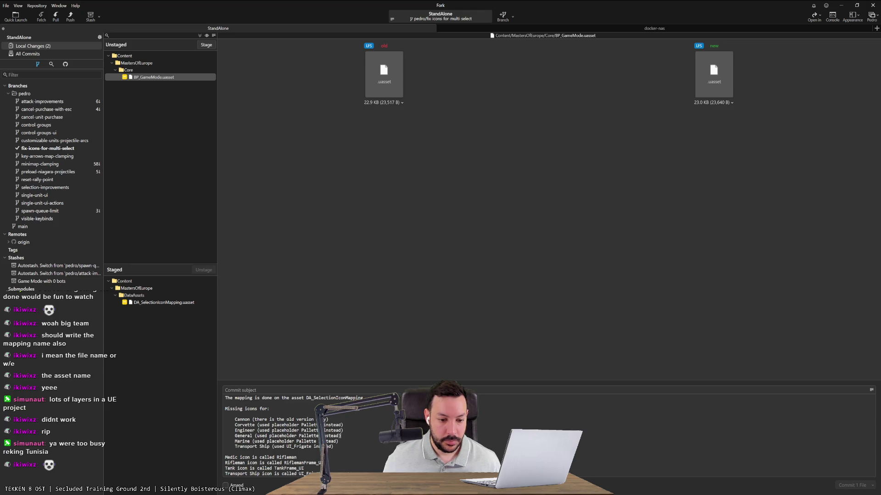
Review the HacknPlan task and the staged DA_SelectionIconMapping changes before writing the commit subject
key(alt+Tab)
scroll(686, 324, up, 2)
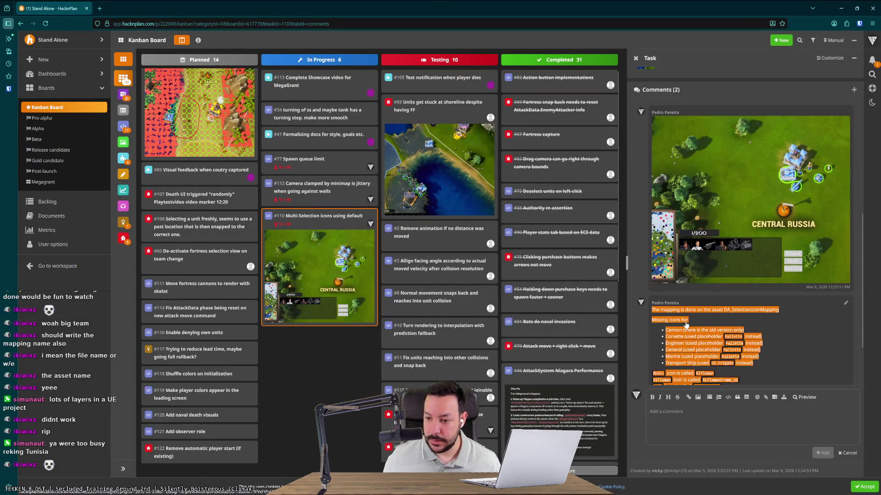
scroll(686, 330, down, 2)
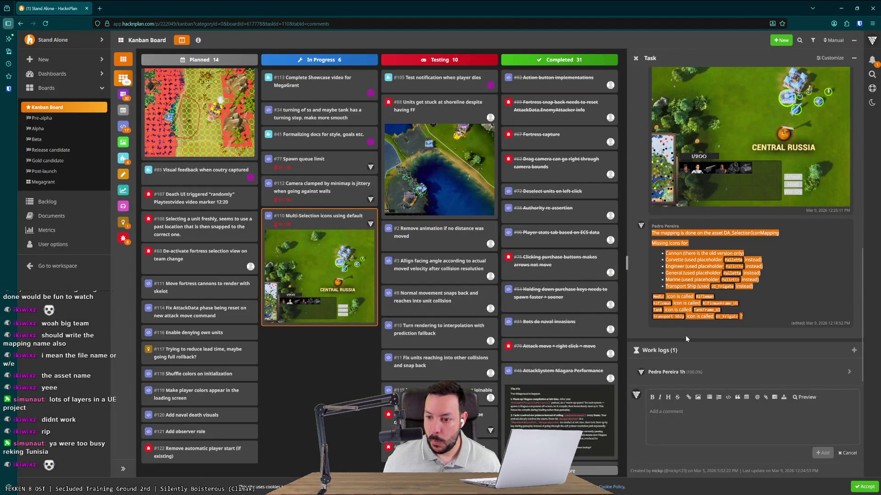
scroll(686, 338, up, 2)
scroll(687, 340, down, 3)
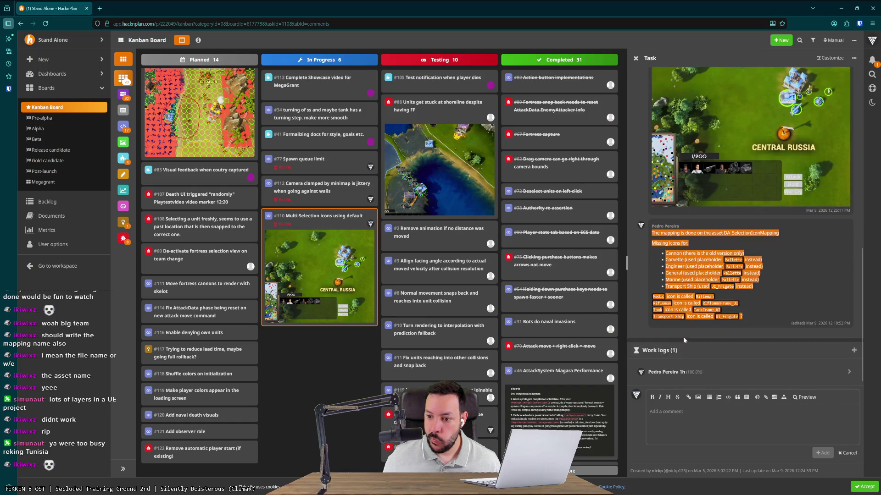
scroll(684, 340, up, 5)
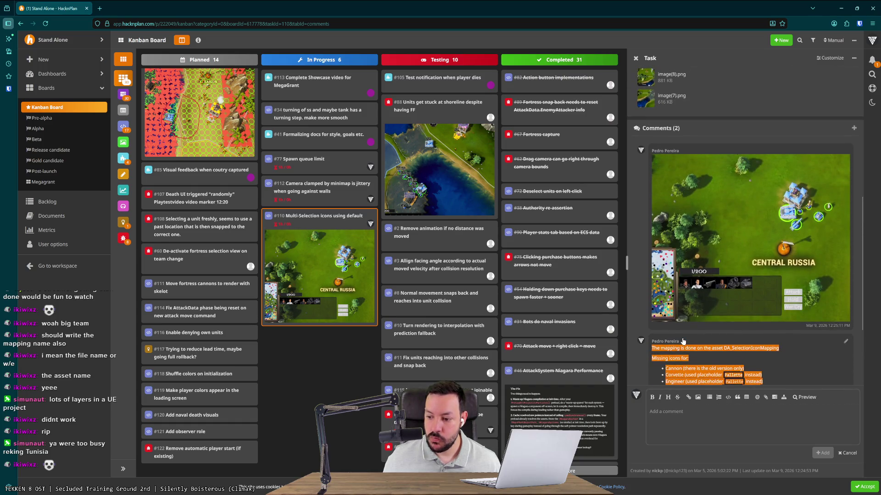
key(alt+Tab)
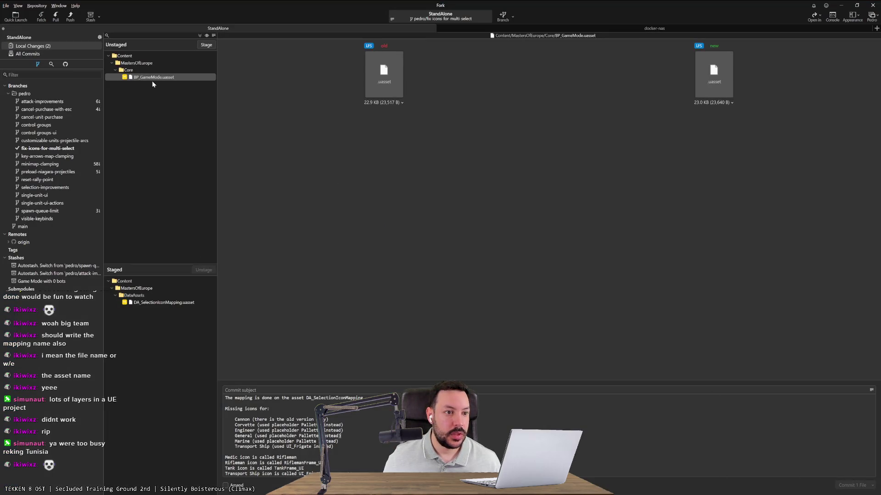
click(188, 302)
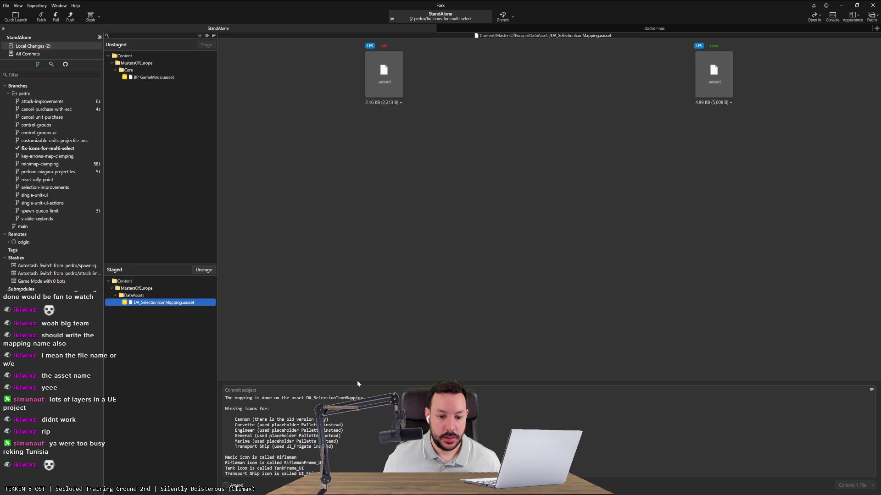
click(364, 390)
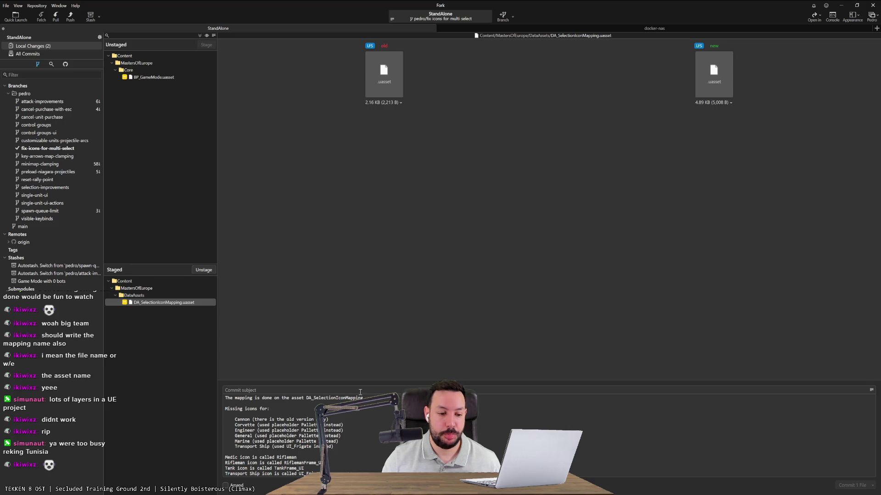
key(alt+Tab)
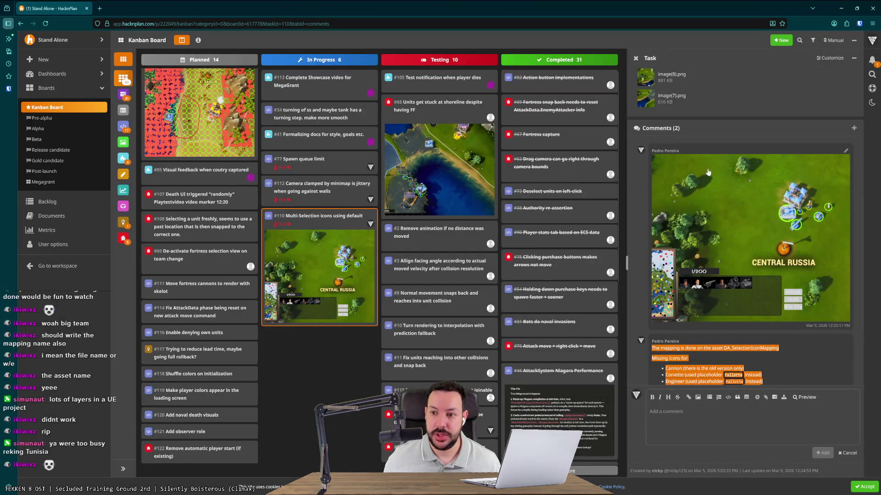
scroll(724, 135, up, 5)
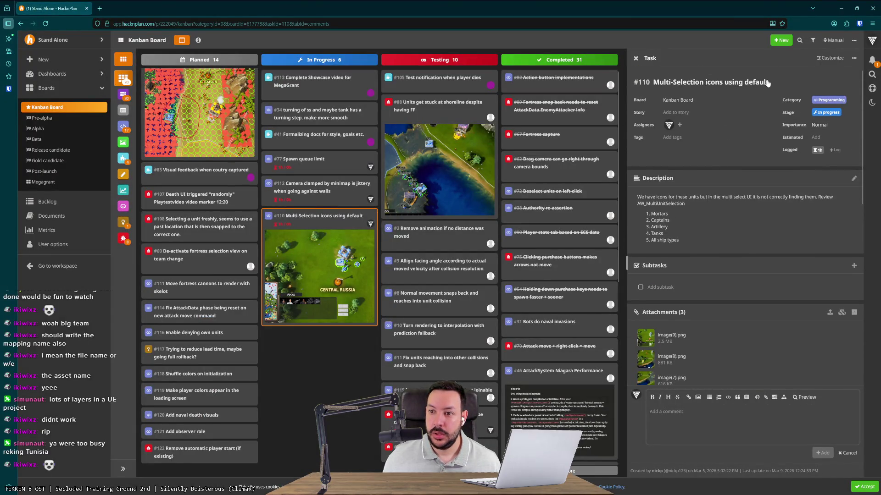
key(alt+Tab)
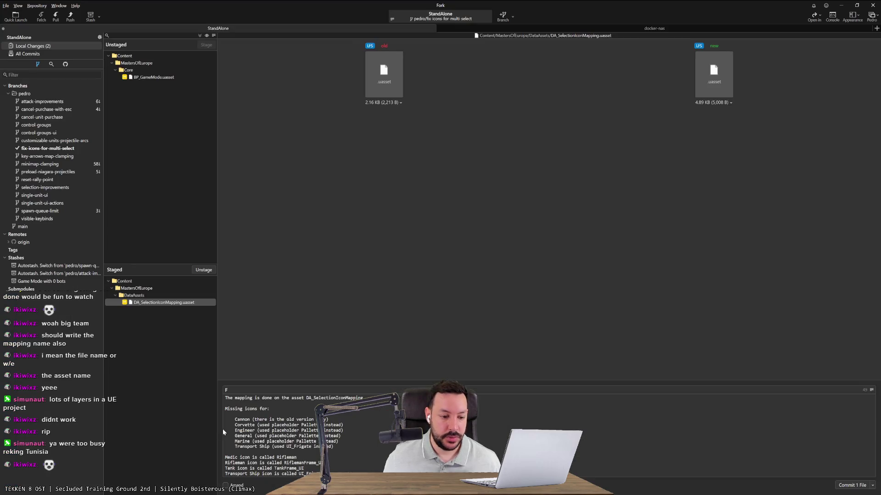
Commit the mapping asset as 'Fix multi-selection icons' and push the new branch to origin
text(ix multis)
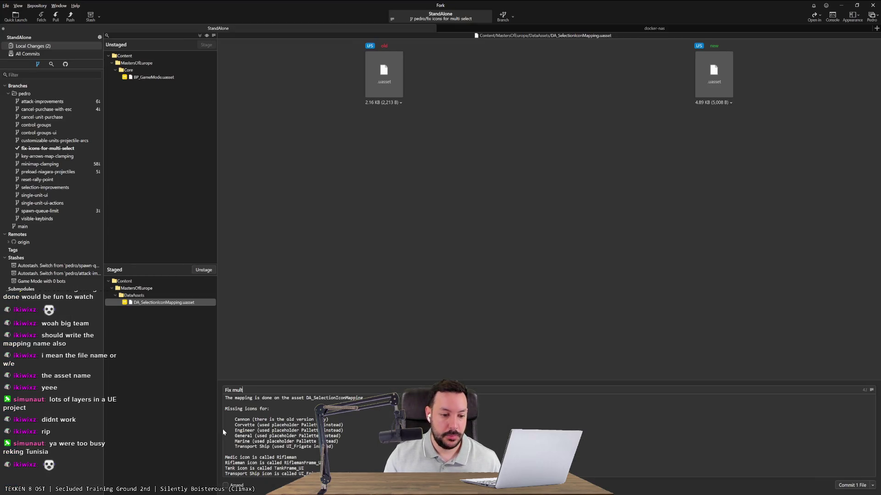
key(BackSpace)
text(-selectio)
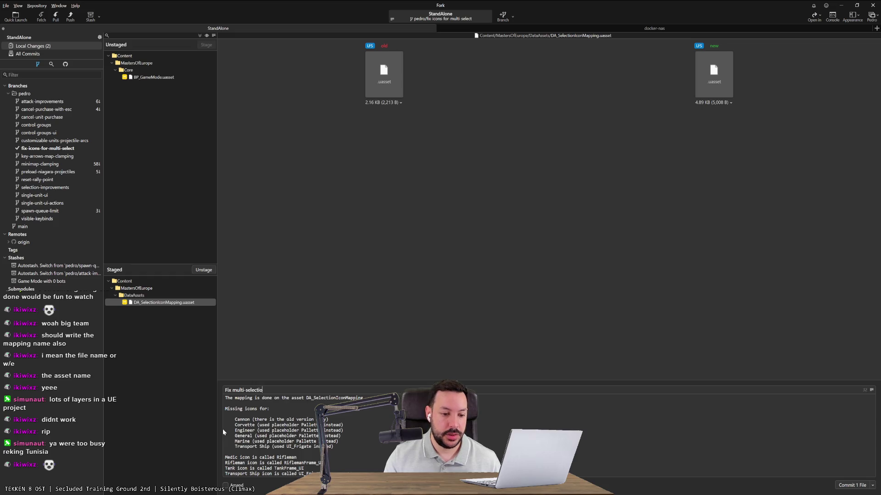
text(n icons)
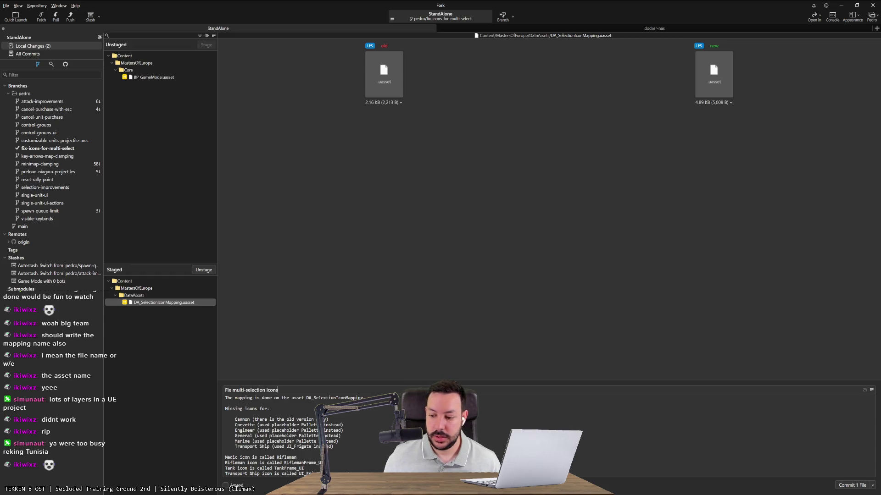
click(854, 484)
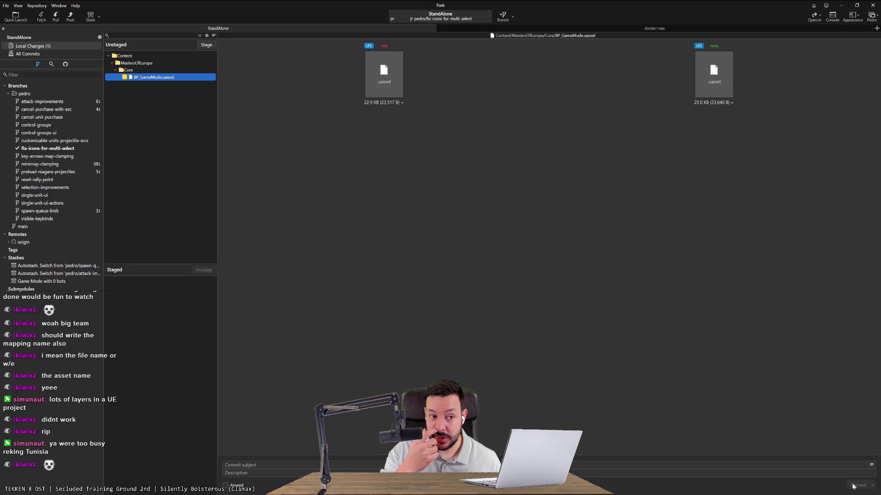
click(72, 18)
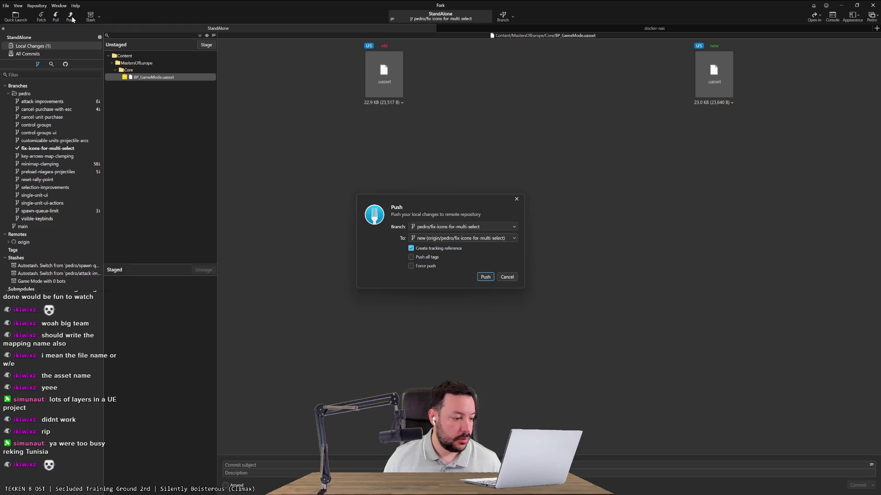
key(Return)
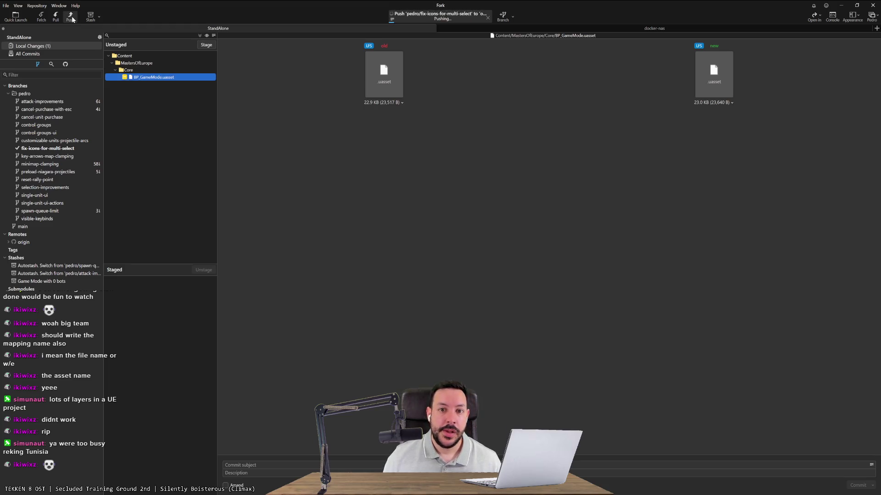